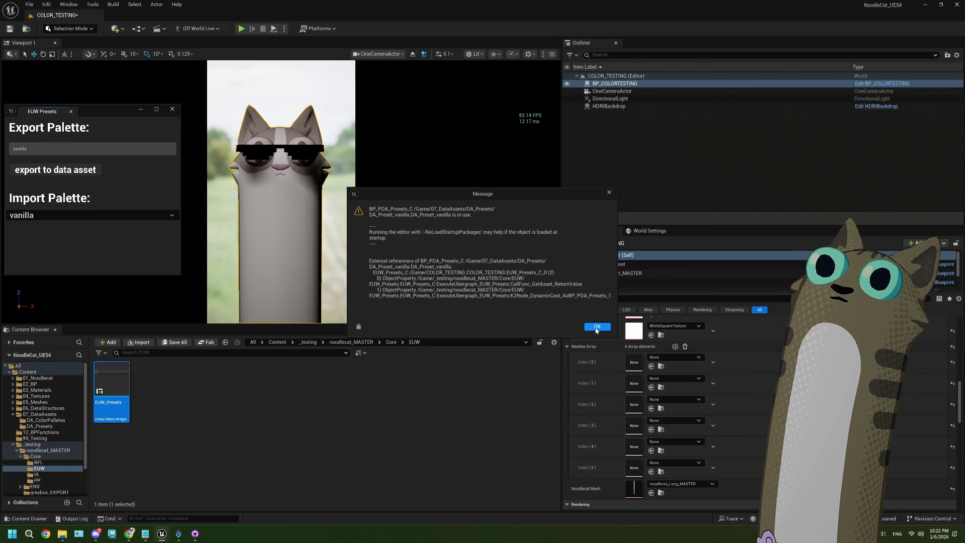
Dismiss both vanilla export warnings and load the chocolate palette onto the cat
click(596, 327)
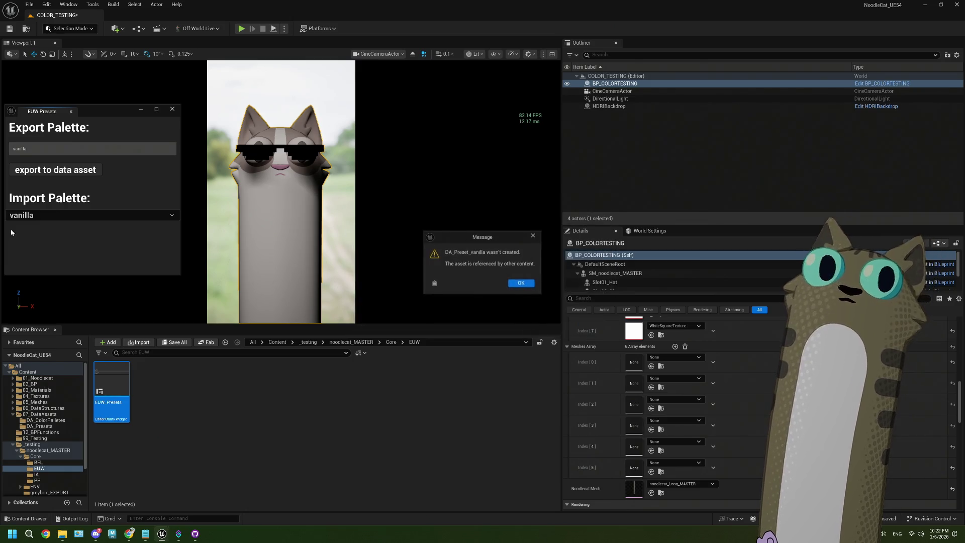
click(532, 285)
click(70, 216)
click(50, 225)
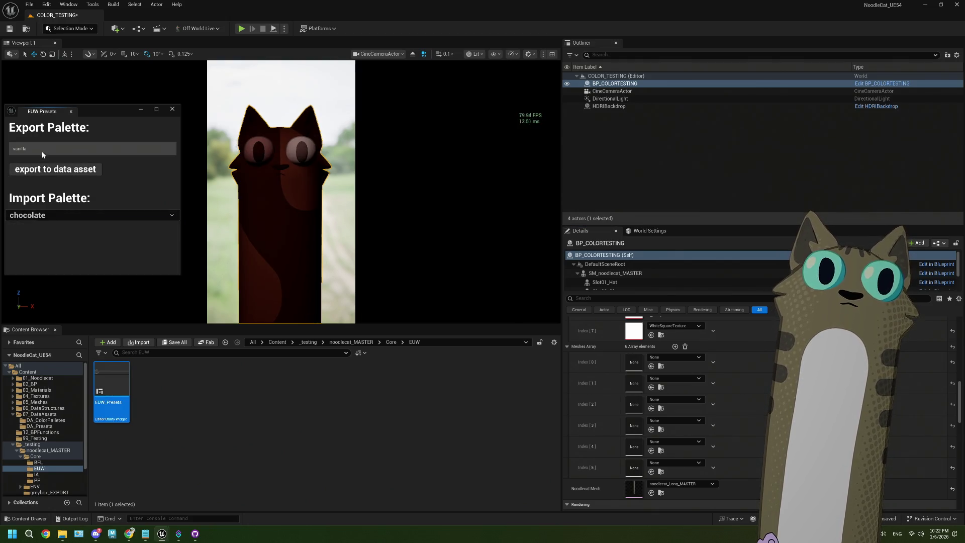
Switch the cat back to the vanilla palette and close the EUW Presets window
click(61, 216)
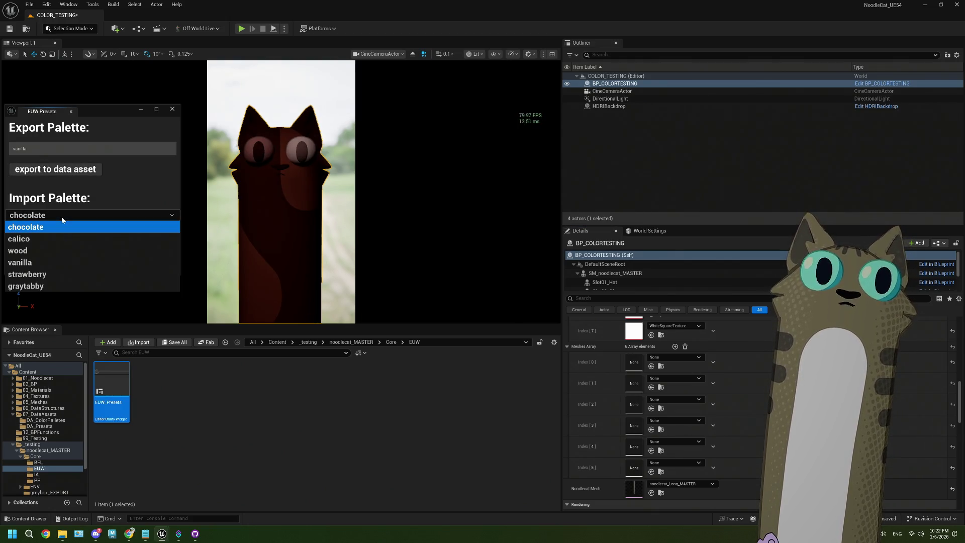
click(48, 262)
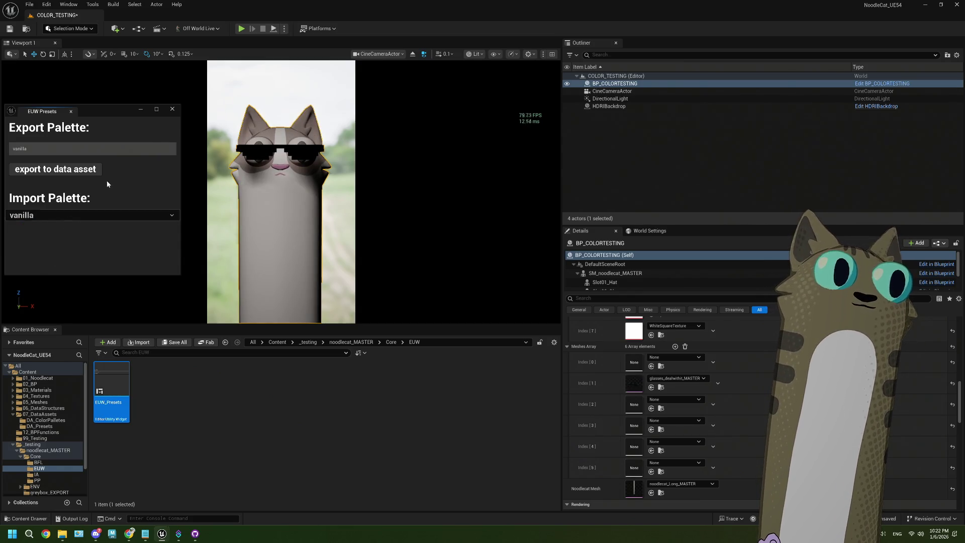
click(171, 112)
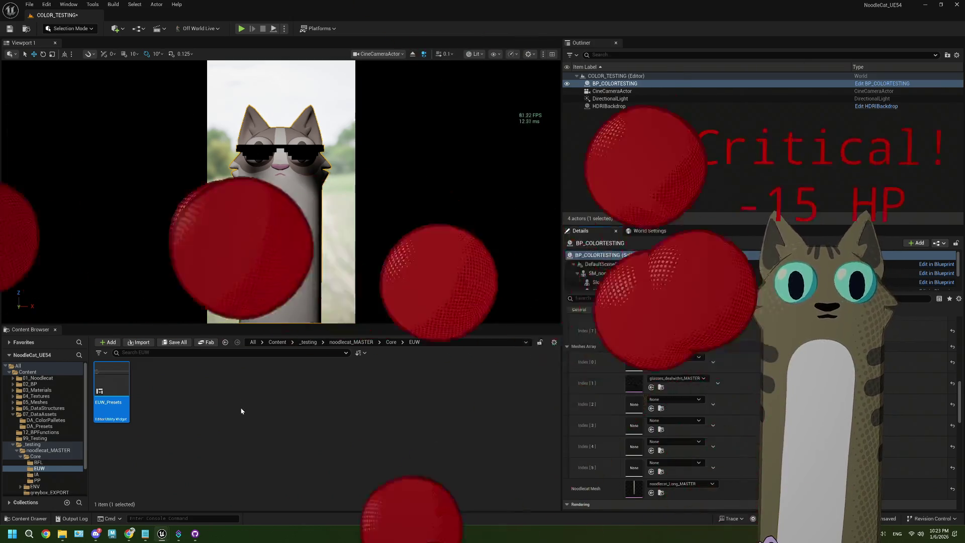
click(241, 411)
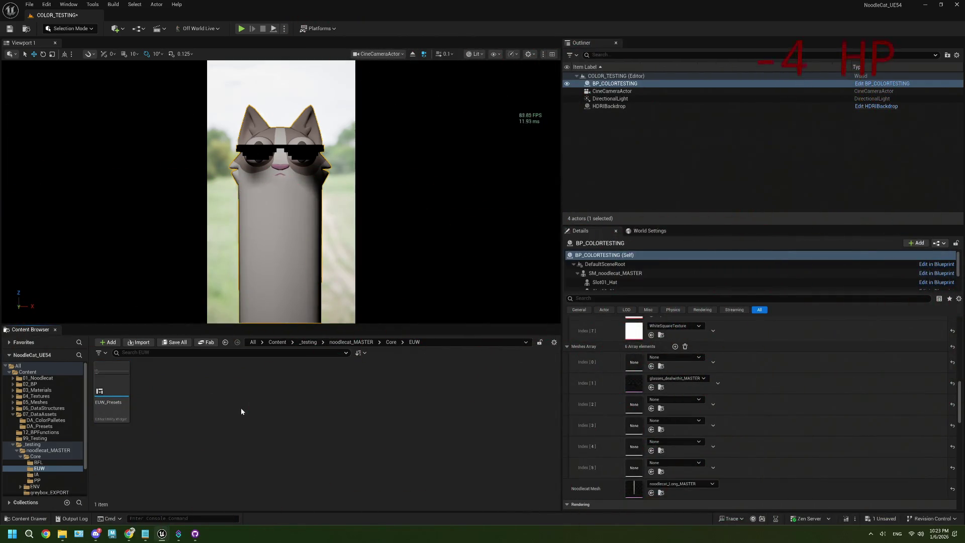
Save the level, then run EUW_Presets again as an Editor Utility Widget
key(ctrl+s)
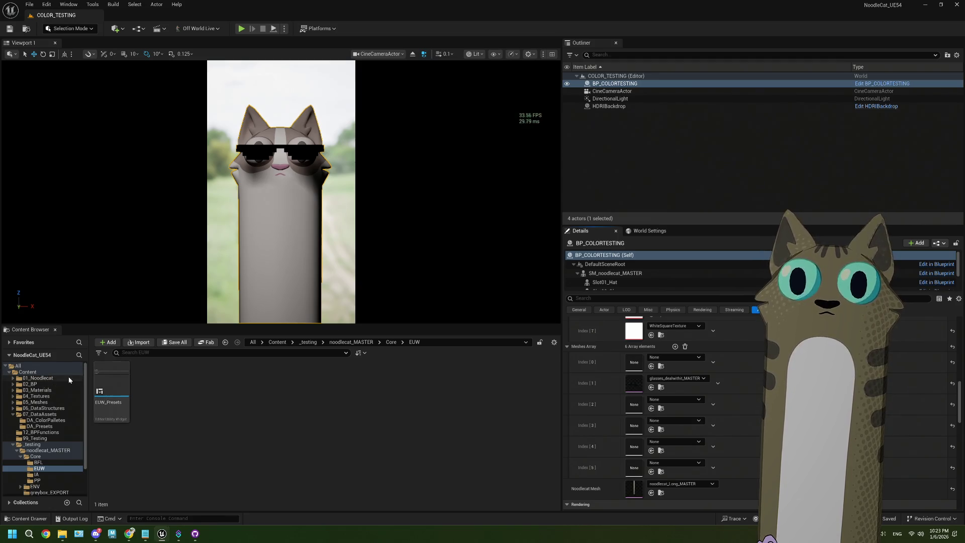
double_click(111, 392)
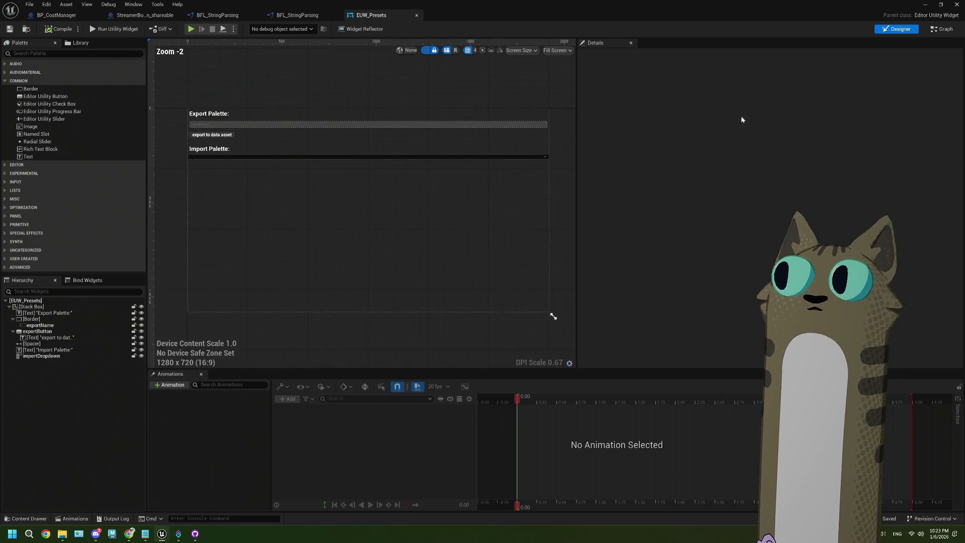
click(925, 5)
right_click(107, 394)
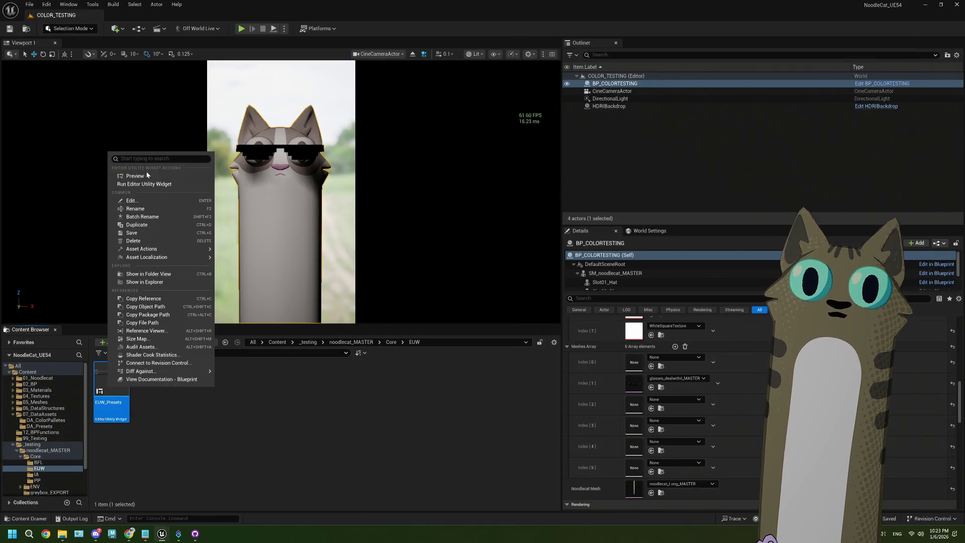
click(152, 185)
text(vanilla)
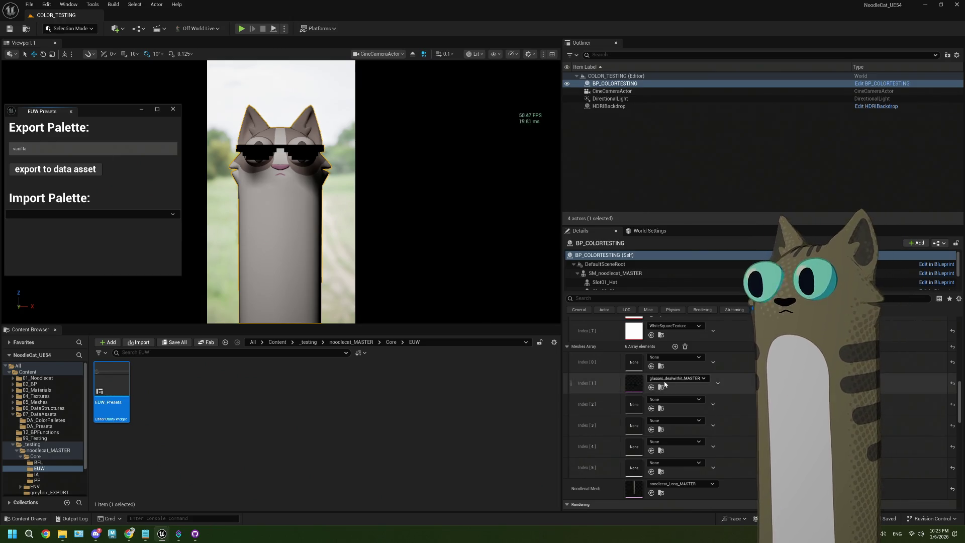
Clear mesh Index [1] to remove the sunglasses and re-export the vanilla palette
click(676, 378)
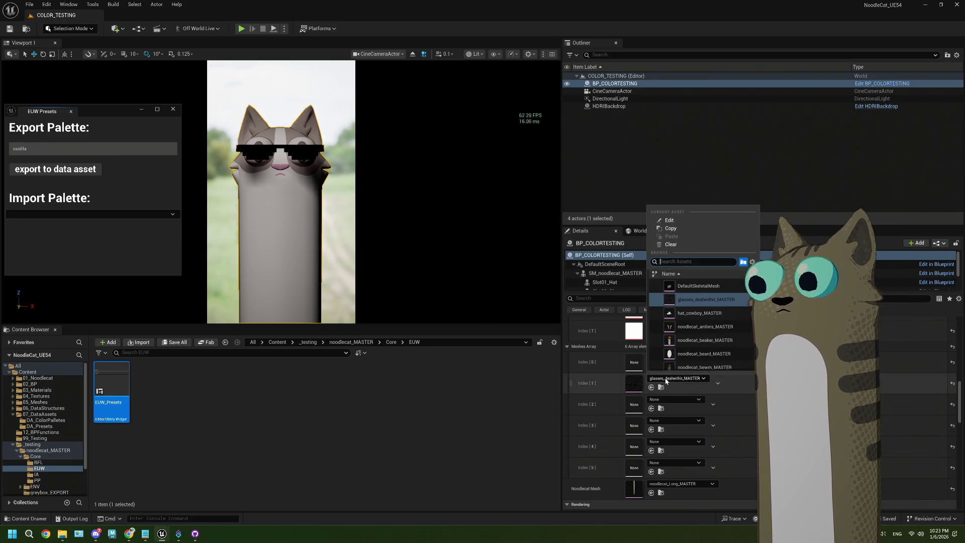
click(658, 248)
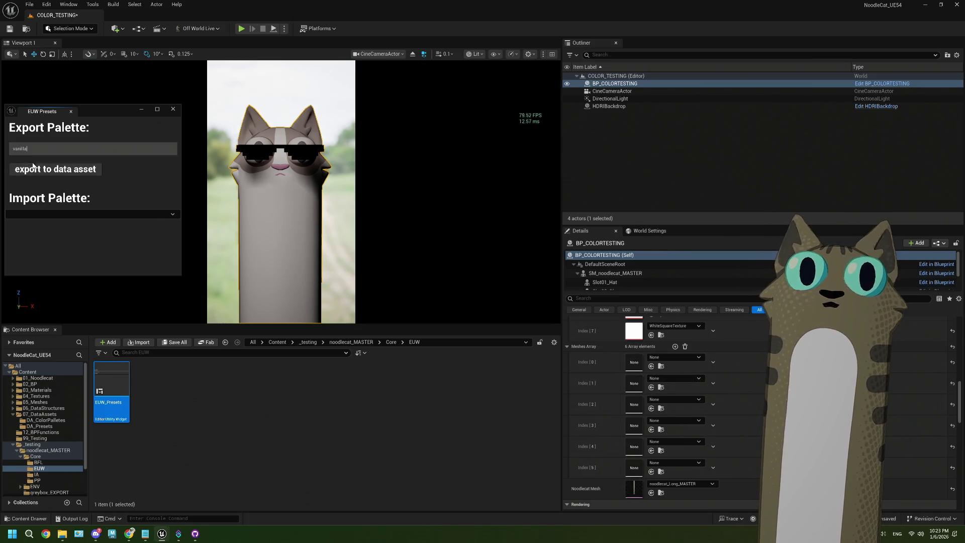
click(32, 166)
click(513, 297)
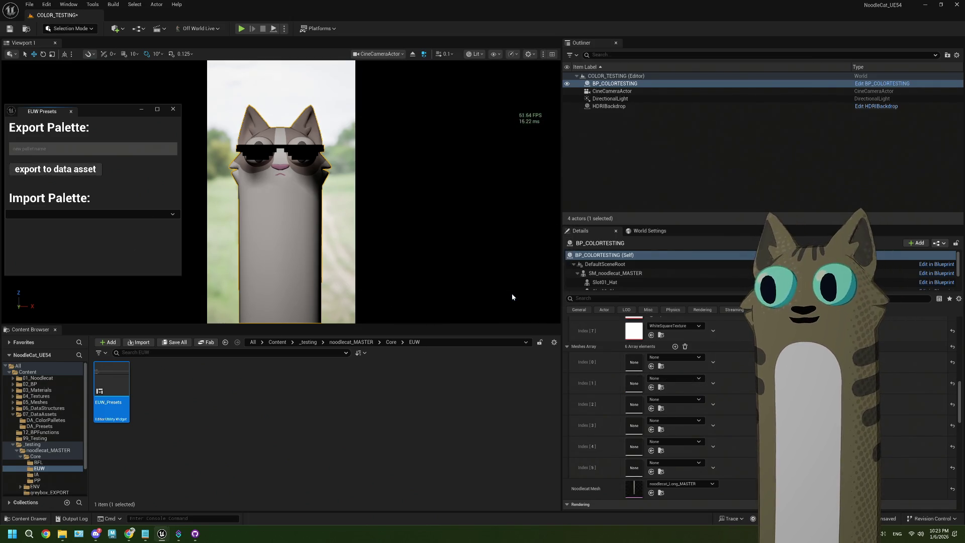
Load the updated vanilla palette and close the presets window
click(49, 217)
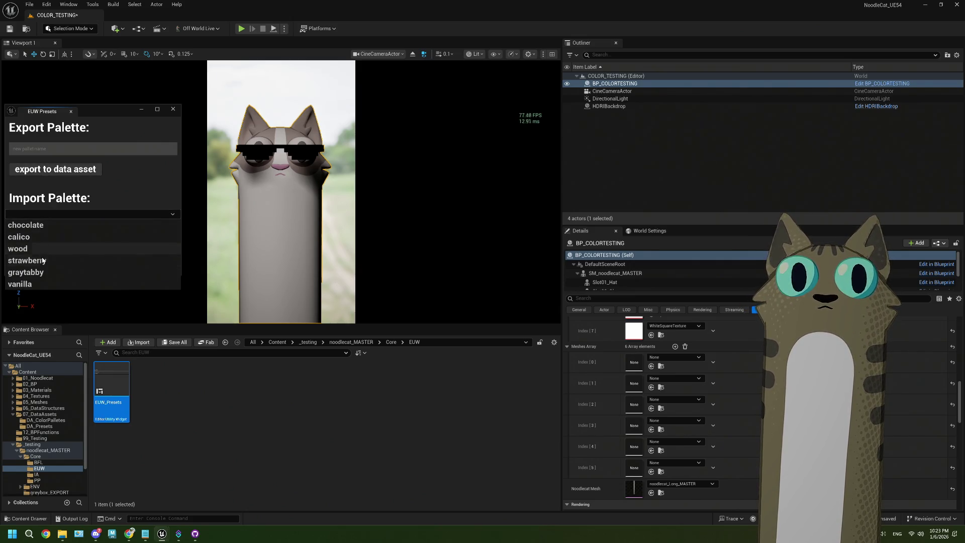
click(41, 284)
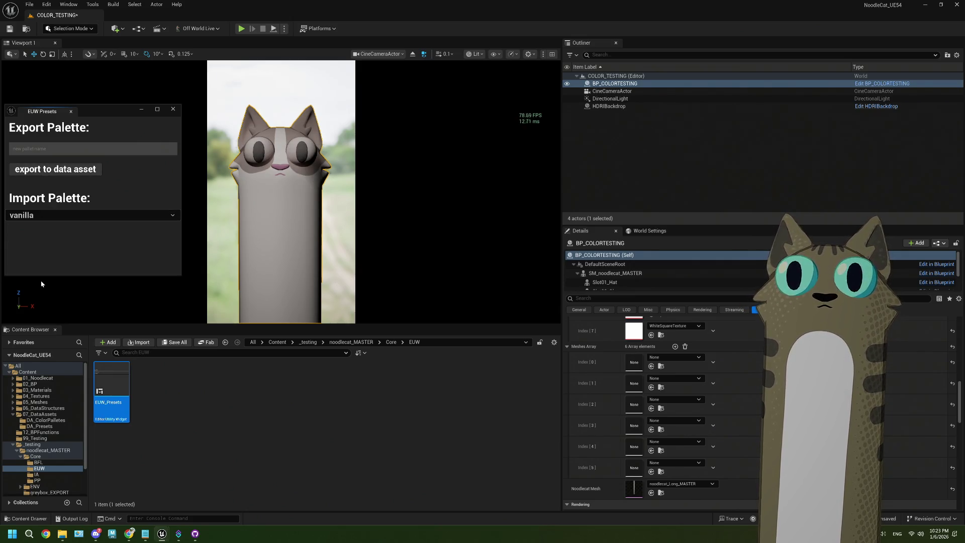
click(173, 109)
click(226, 448)
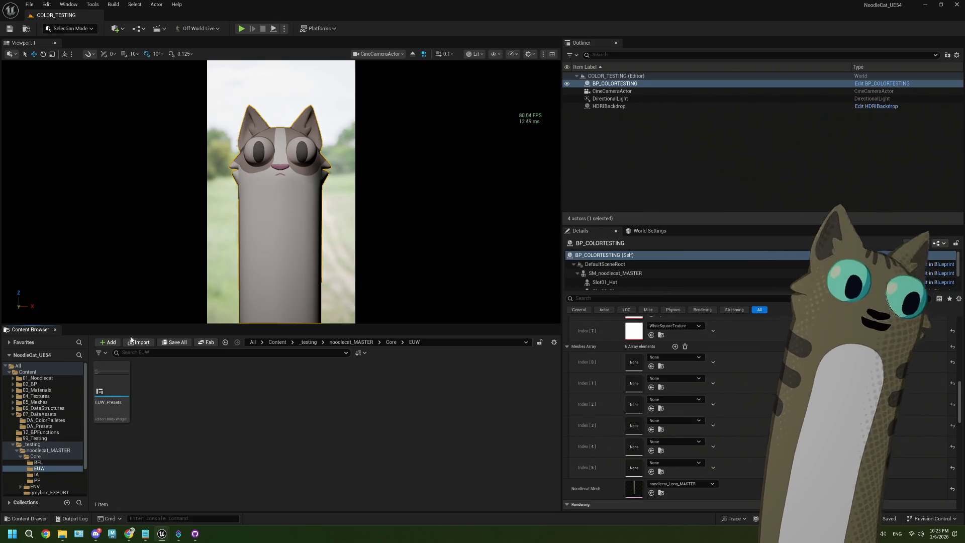
Relaunch the EUW_Presets utility and load the graytabby palette onto the cat
right_click(115, 386)
click(152, 186)
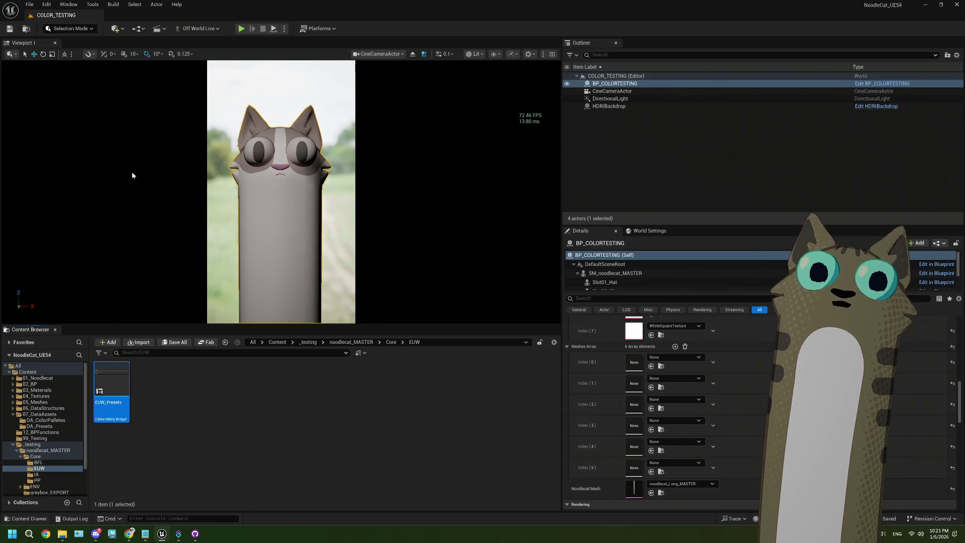
click(40, 216)
click(28, 273)
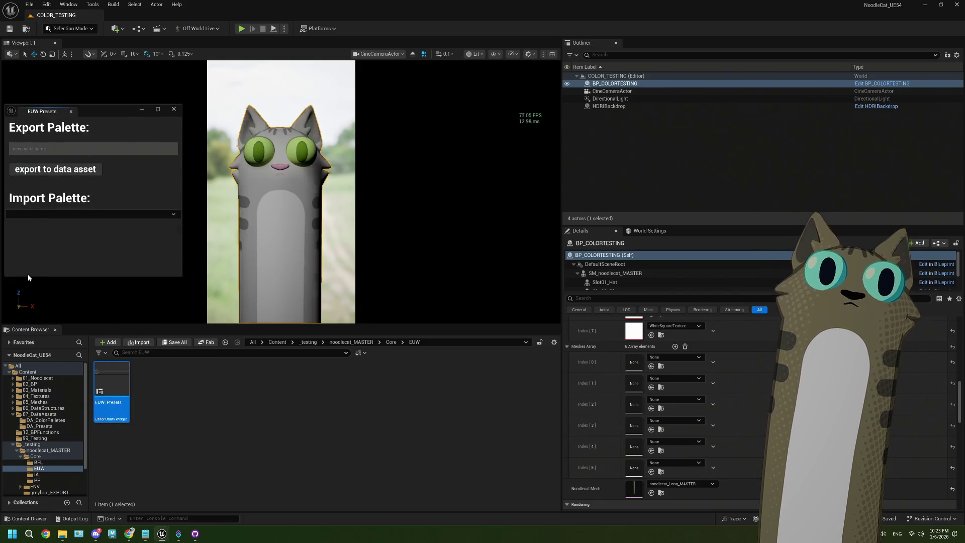
In the Coat Color Array, try a yellow-orange hue on Index [0], then close the edit
scroll(662, 392, up, 10)
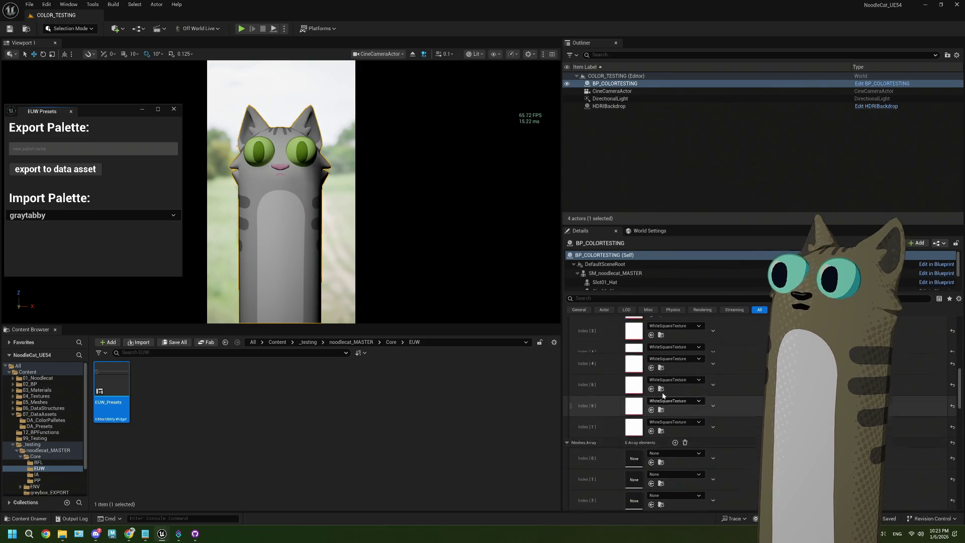
scroll(662, 397, up, 2)
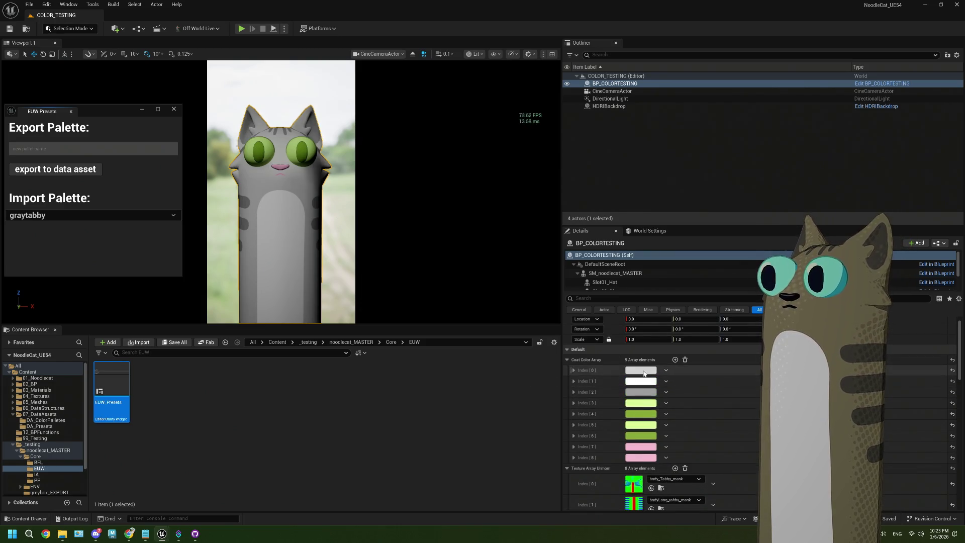
click(639, 392)
drag(747, 413, 746, 412)
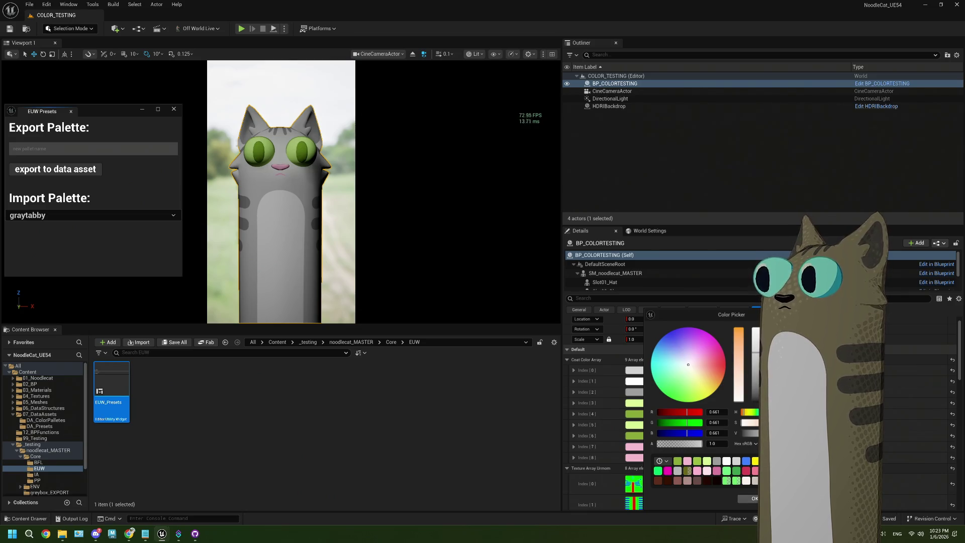
click(632, 371)
click(632, 371)
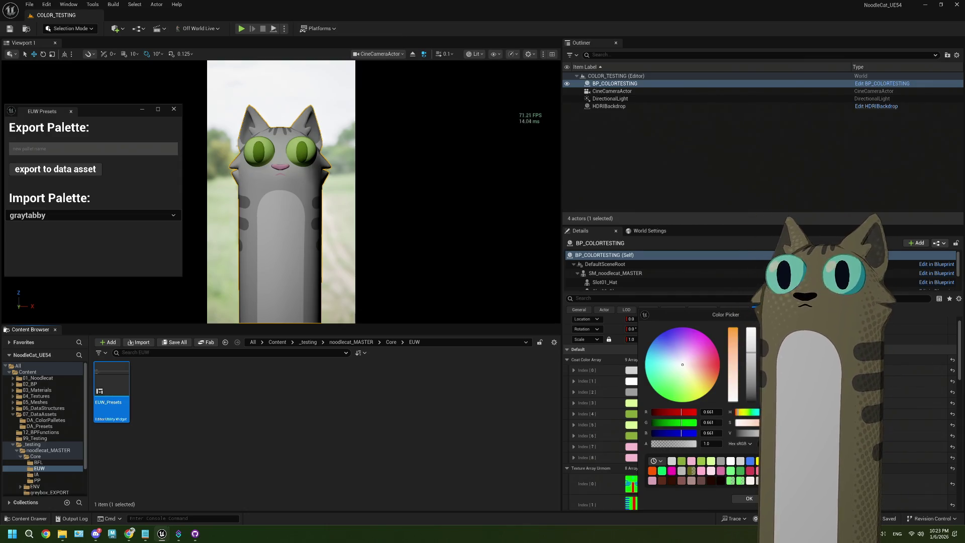
click(754, 499)
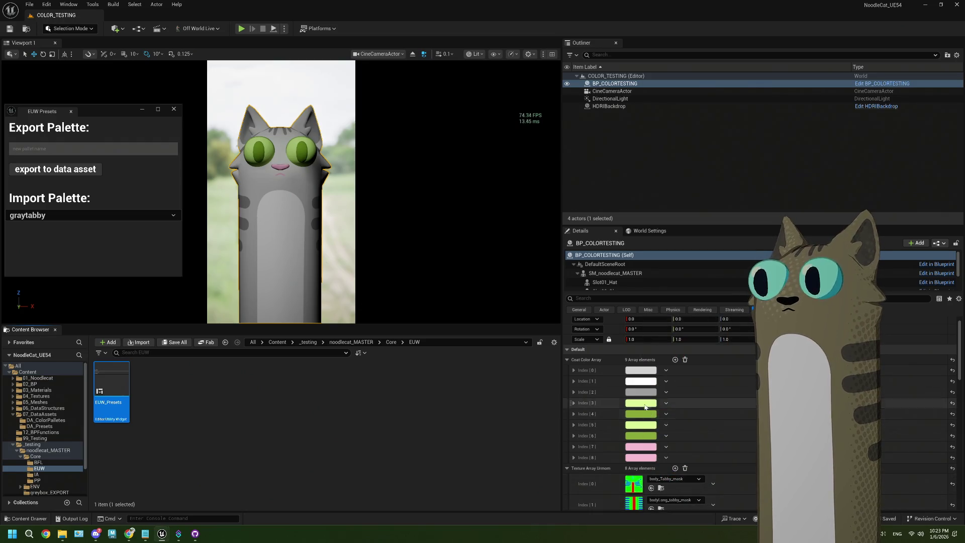
Turn the Index [2] coat colour brown
click(634, 393)
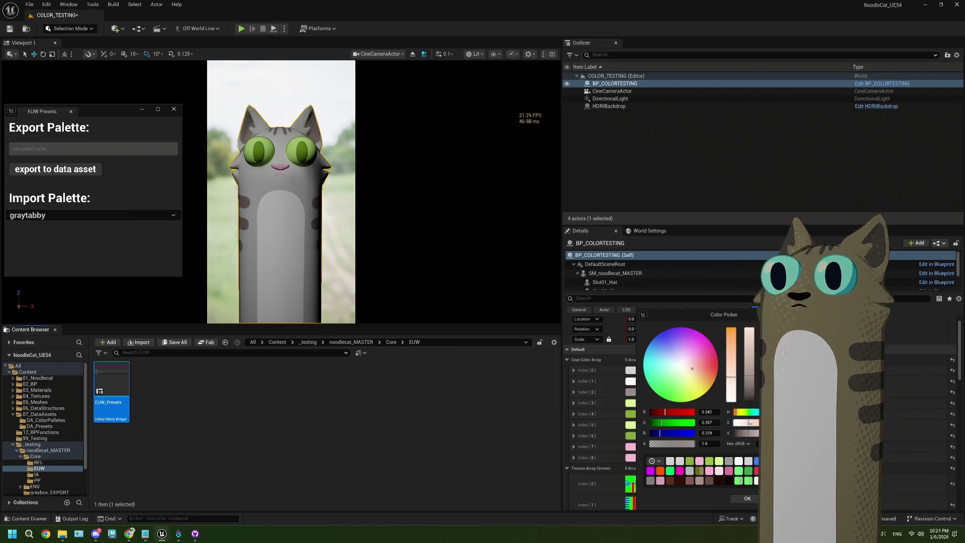
drag(749, 424, 756, 423)
click(748, 499)
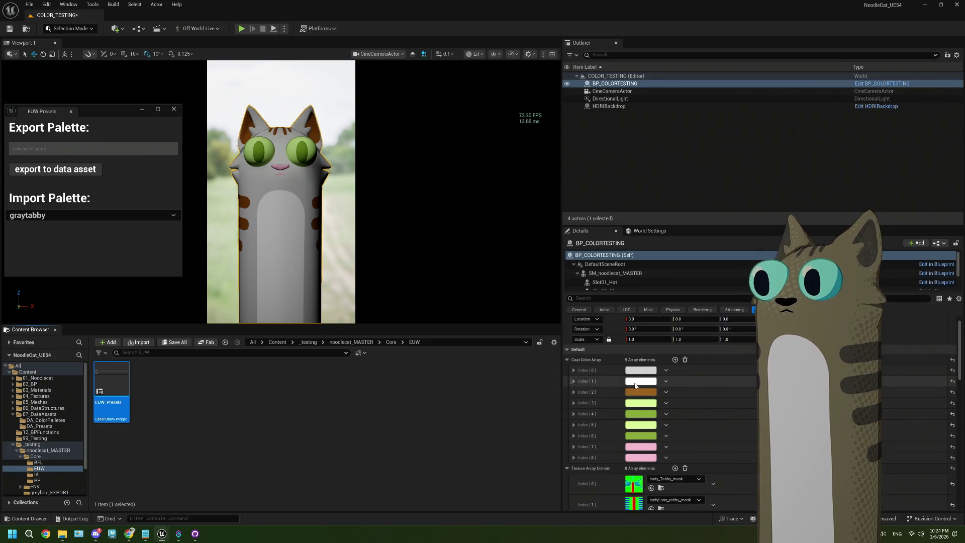
Leave the white Index [1] unchanged and raise the saturation of Index [0]
click(634, 384)
mouse_move(738, 424)
mouse_down()
mouse_move(752, 424)
mouse_move(733, 423)
mouse_up()
click(678, 393)
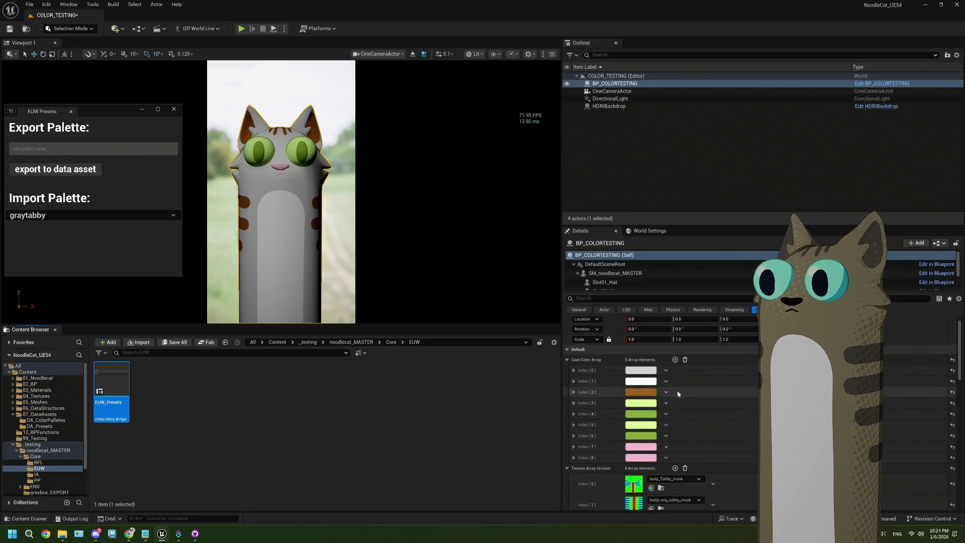
click(641, 370)
mouse_move(749, 423)
mouse_down()
mouse_move(758, 424)
mouse_move(749, 423)
mouse_move(753, 411)
mouse_move(767, 422)
mouse_up()
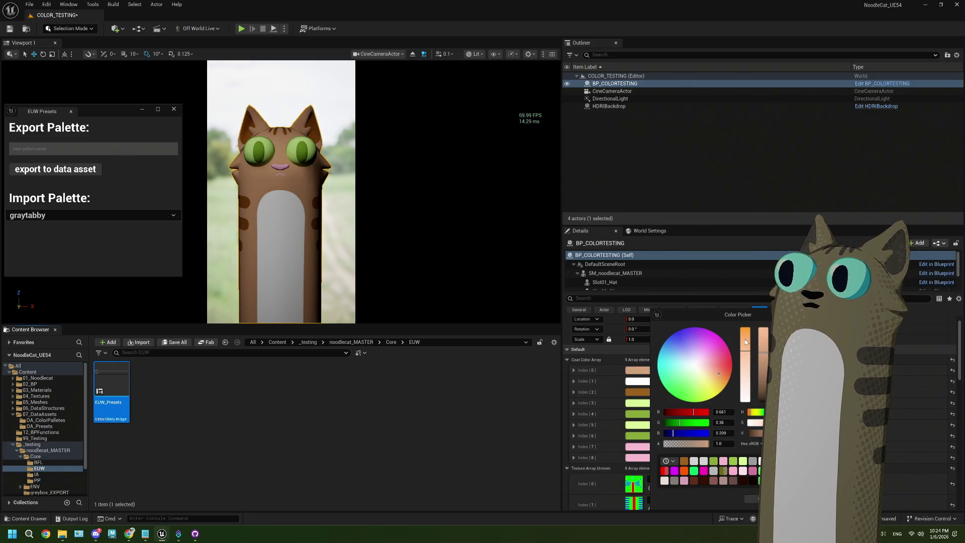
Make the Index [0] coat colour a stronger orange at full brightness
drag(745, 351, 741, 334)
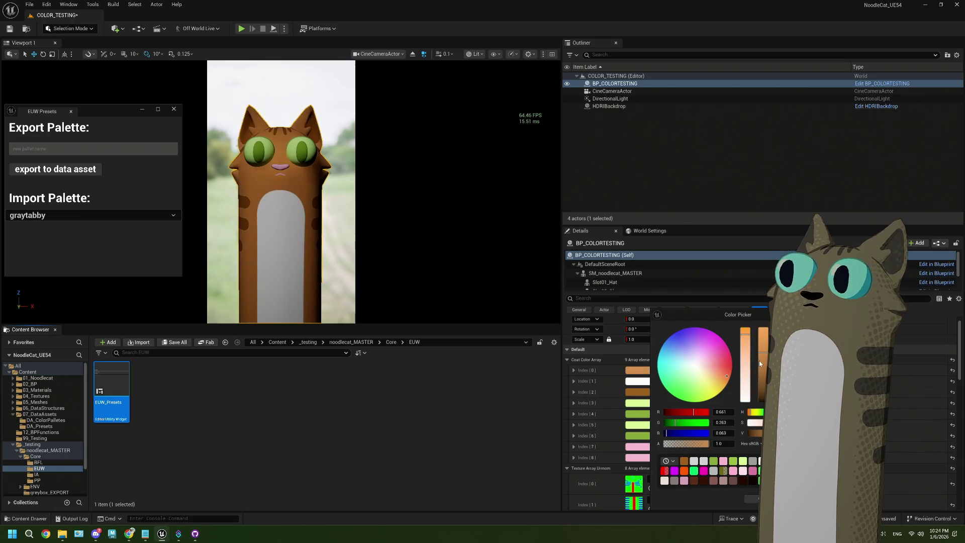
click(745, 337)
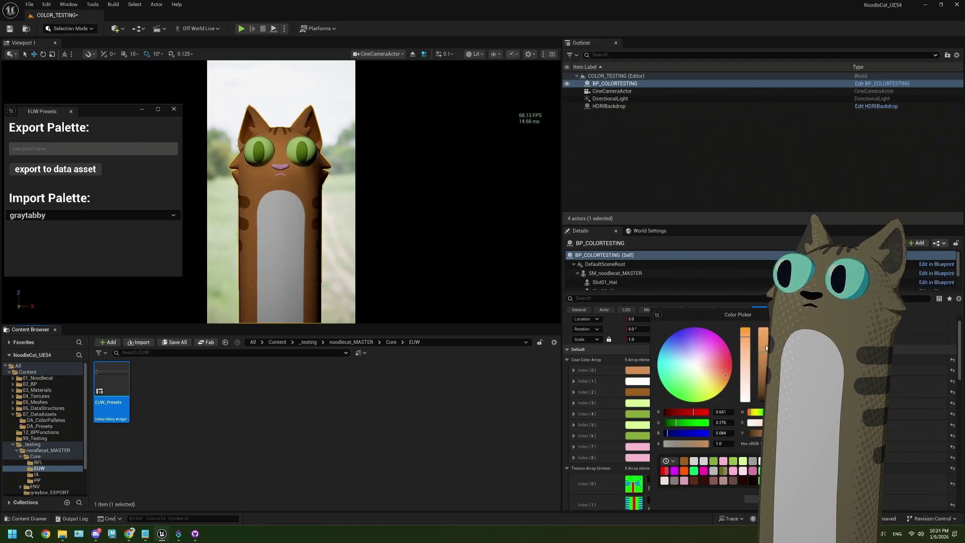
drag(766, 347, 763, 329)
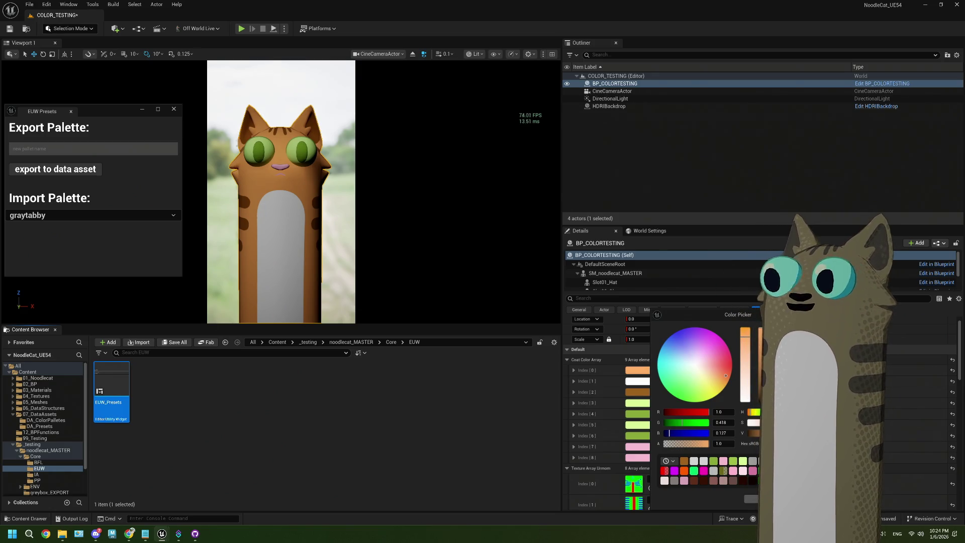
key(Return)
Brighten the brown Index [2] colour and give the white Index [1] a warm tint
click(641, 392)
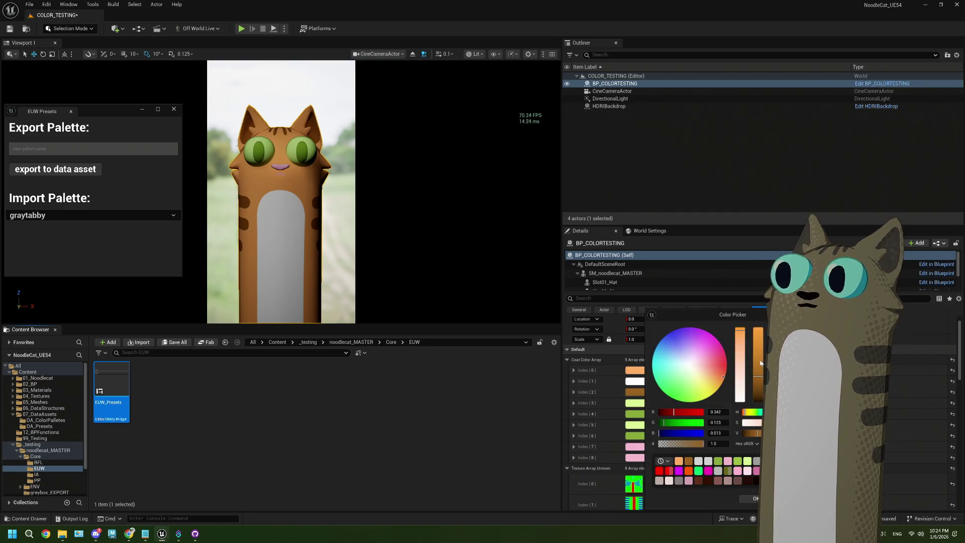
drag(758, 375, 754, 359)
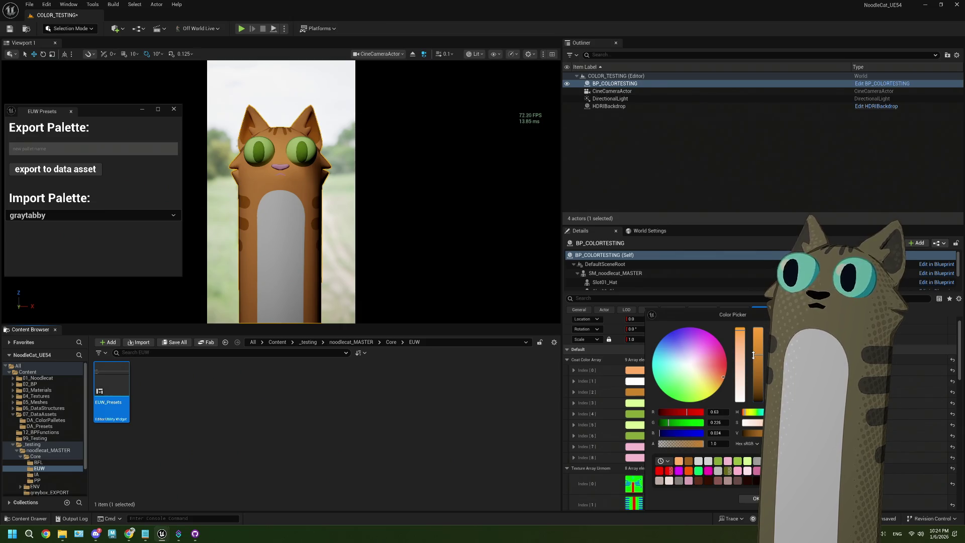
key(Return)
click(636, 380)
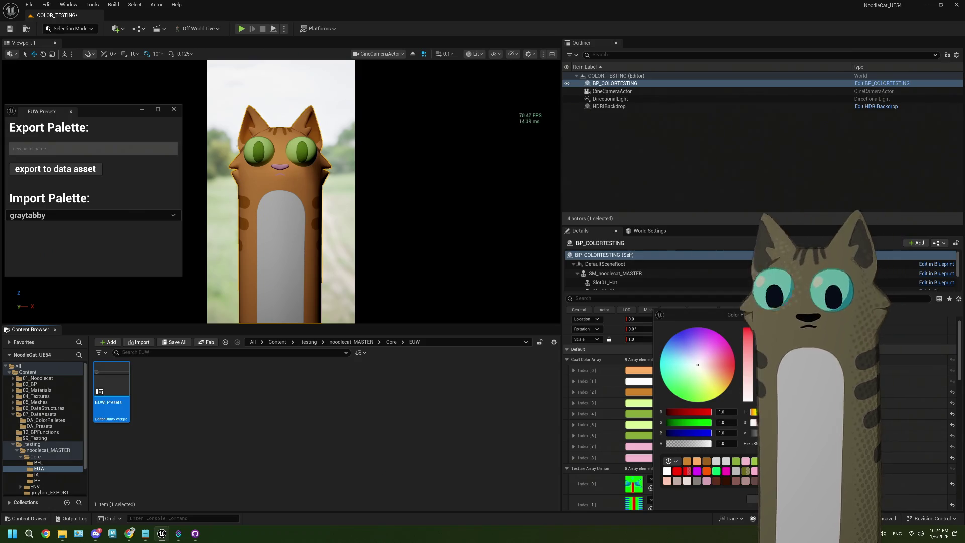
drag(751, 422, 762, 422)
click(640, 410)
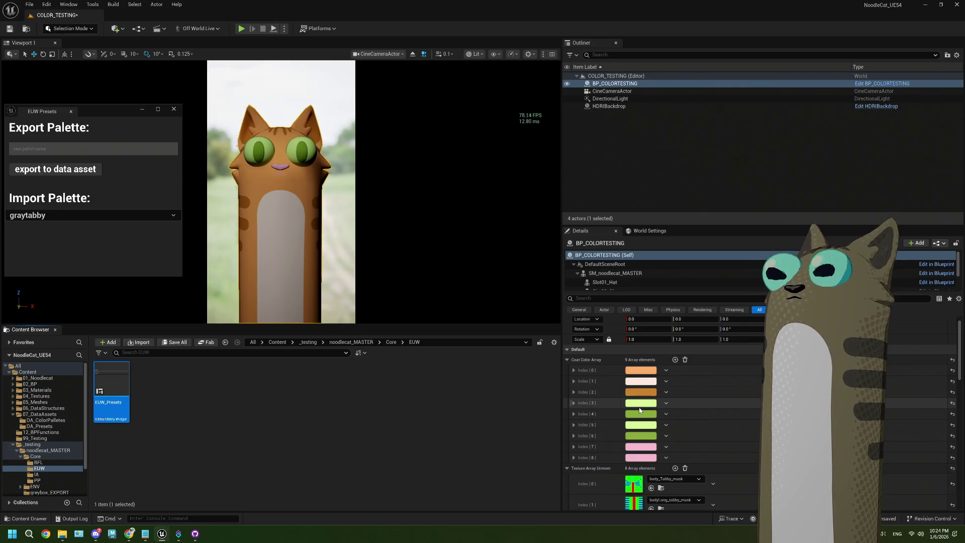
Make the pink coat colour more saturated
click(640, 447)
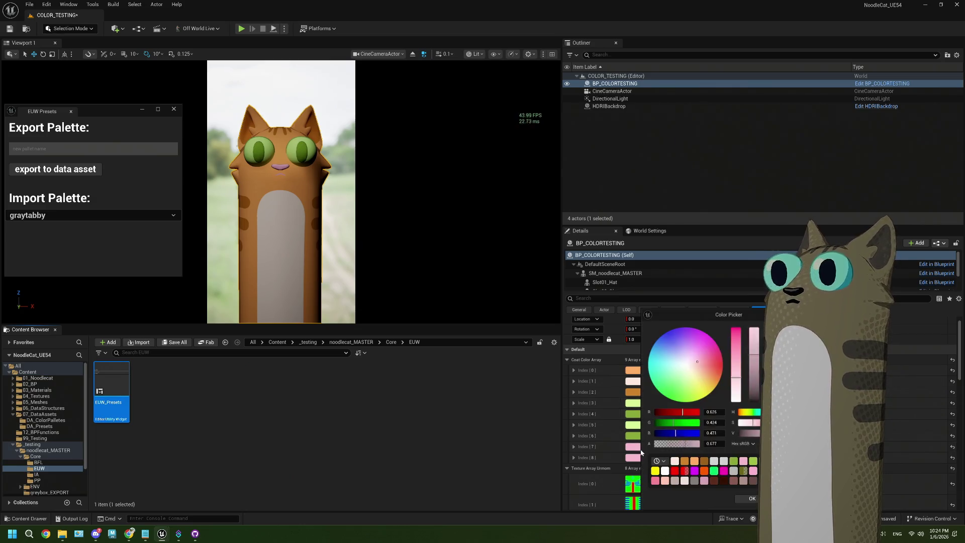
drag(736, 365, 736, 350)
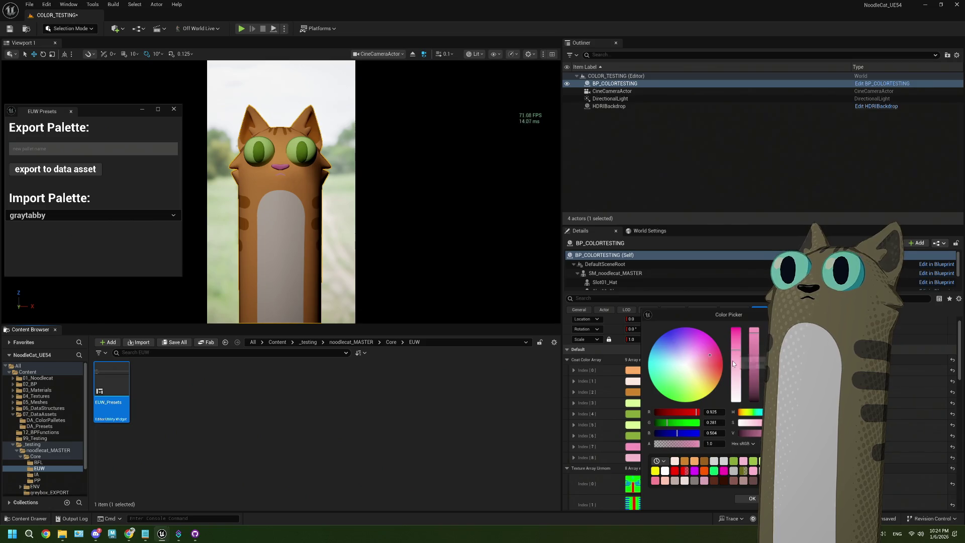
key(Escape)
click(634, 446)
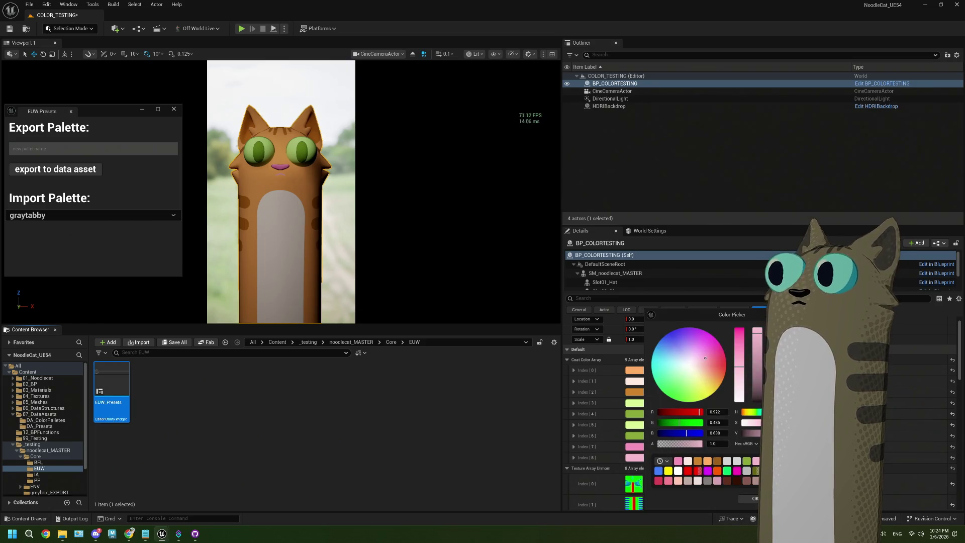
click(668, 480)
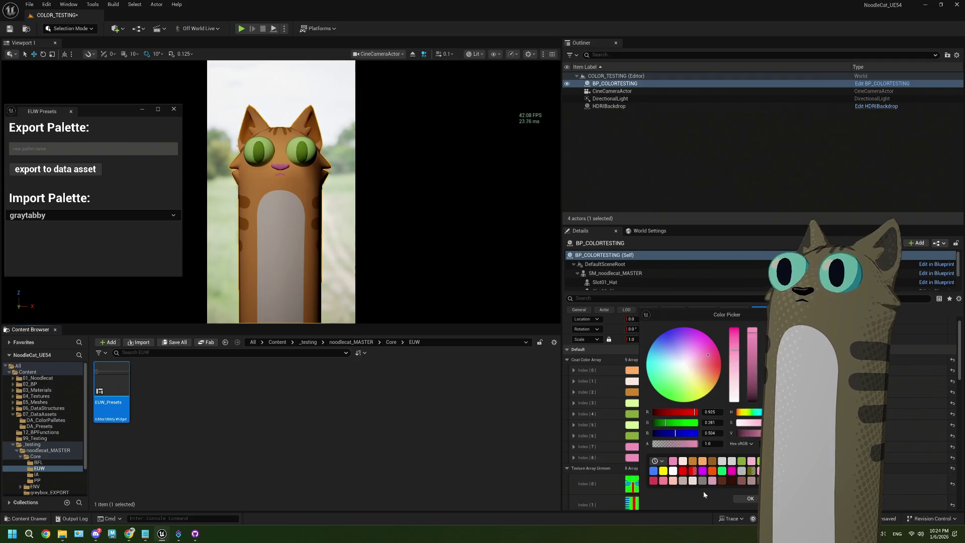
click(751, 498)
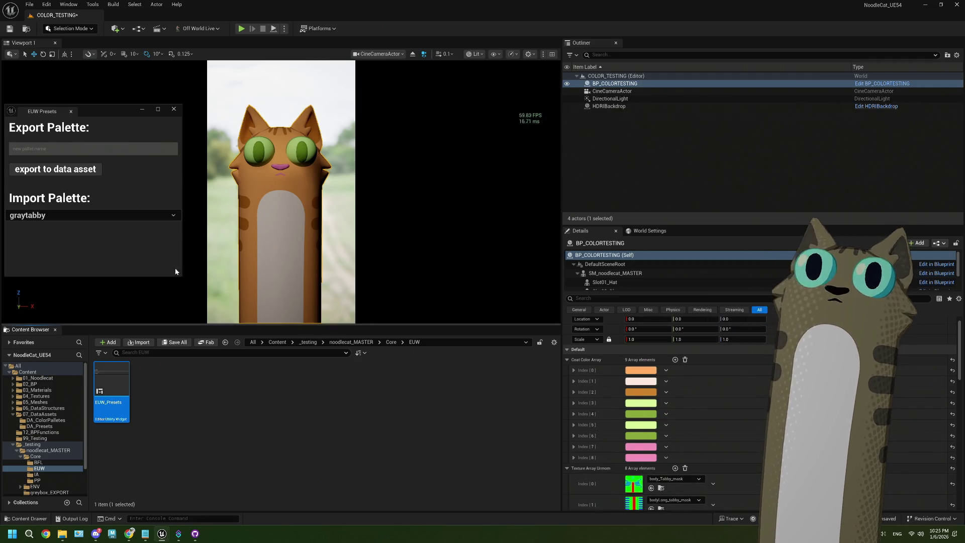
Export the current colours as the 'orangetabby' palette and load it back onto the cat
click(78, 149)
text(orangetabby)
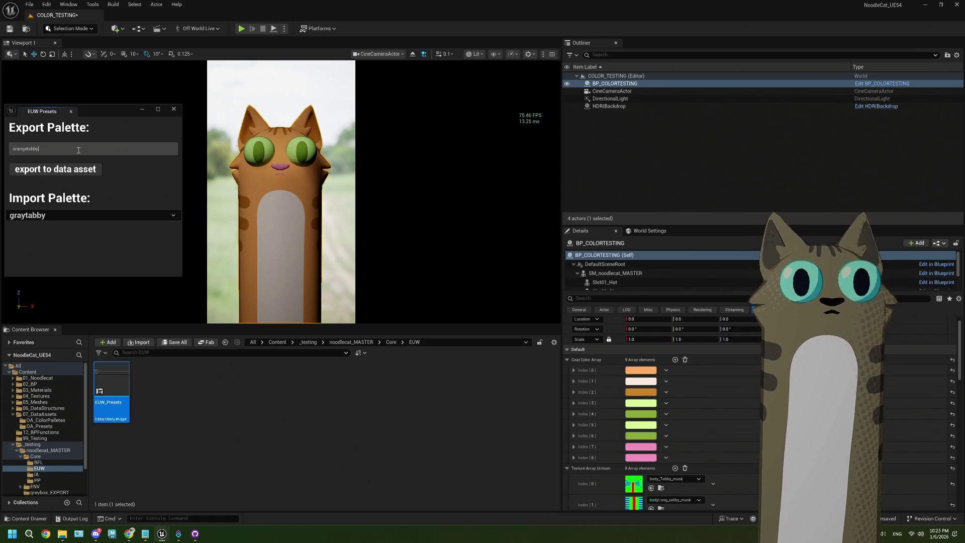
click(55, 169)
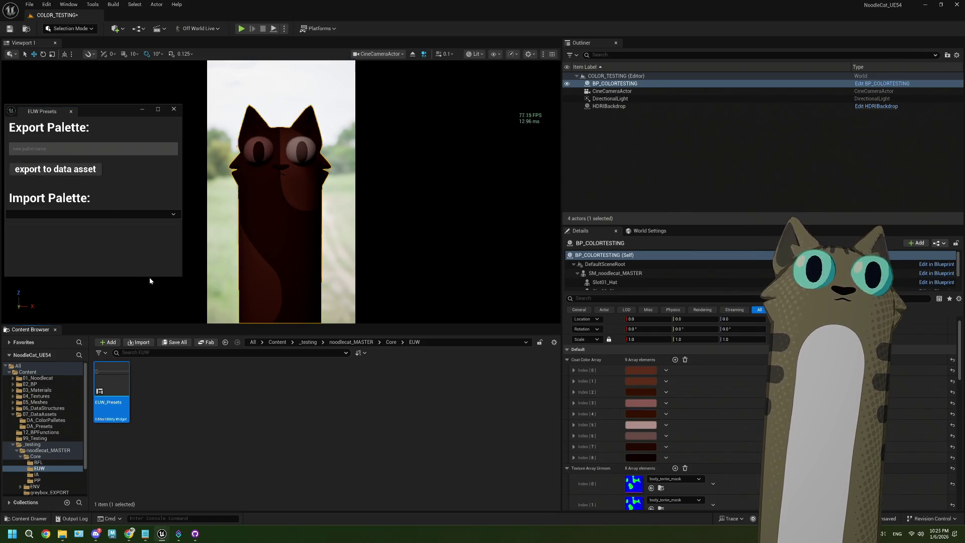
click(91, 214)
click(34, 296)
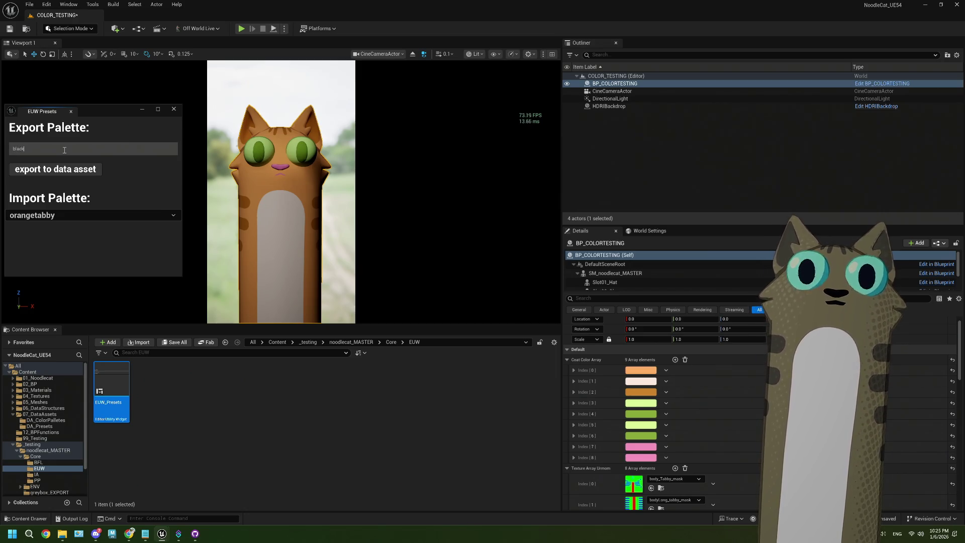
scroll(658, 462, down, 2)
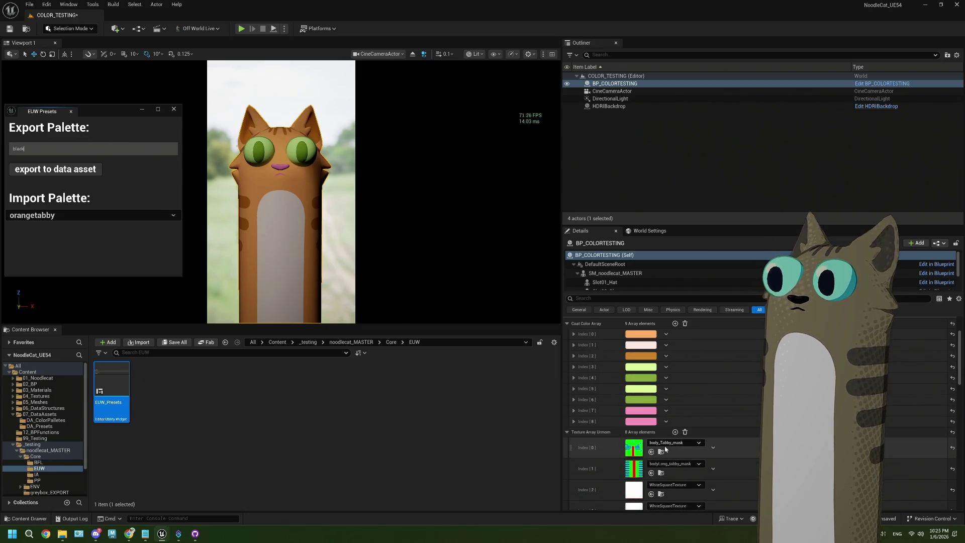
Set texture masks Index [0] and Index [1] to bodyLong_solid_mask
click(665, 445)
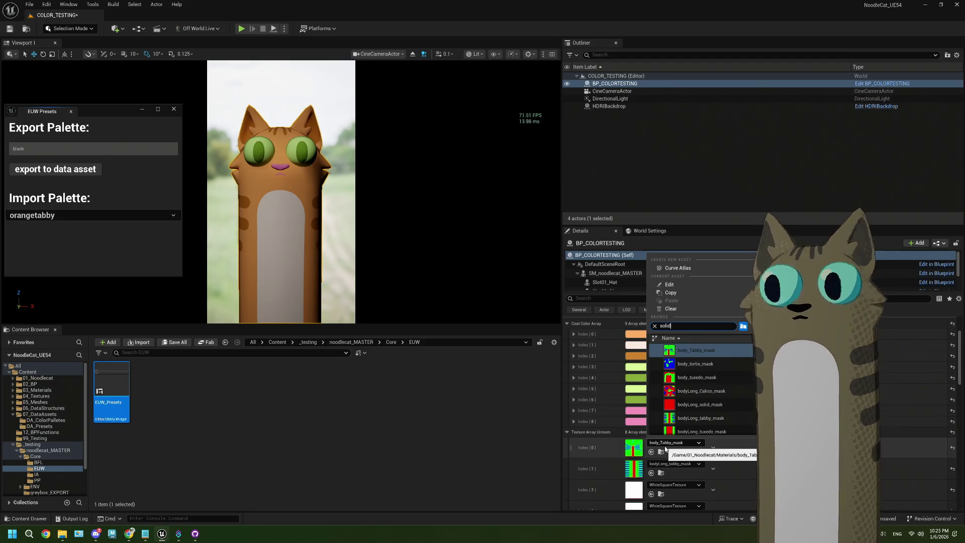
click(697, 351)
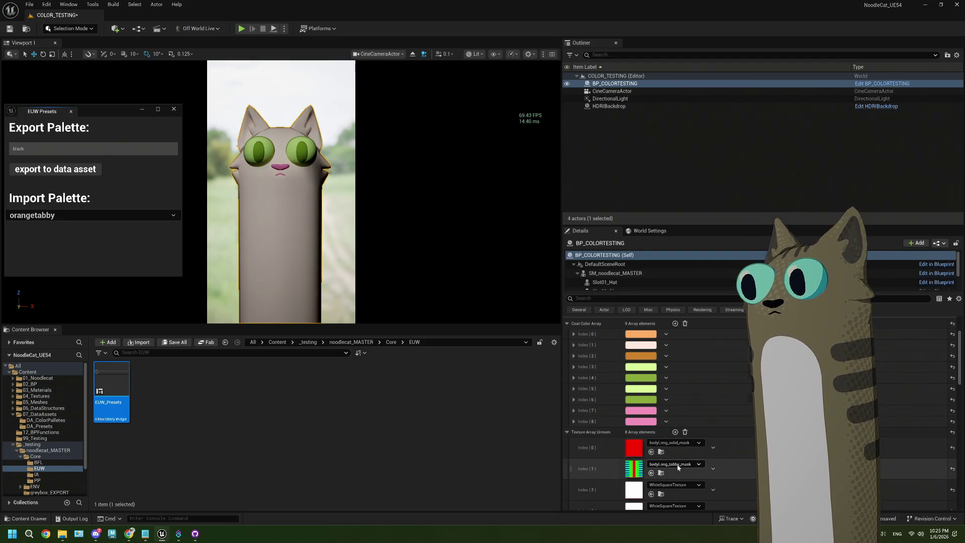
click(673, 464)
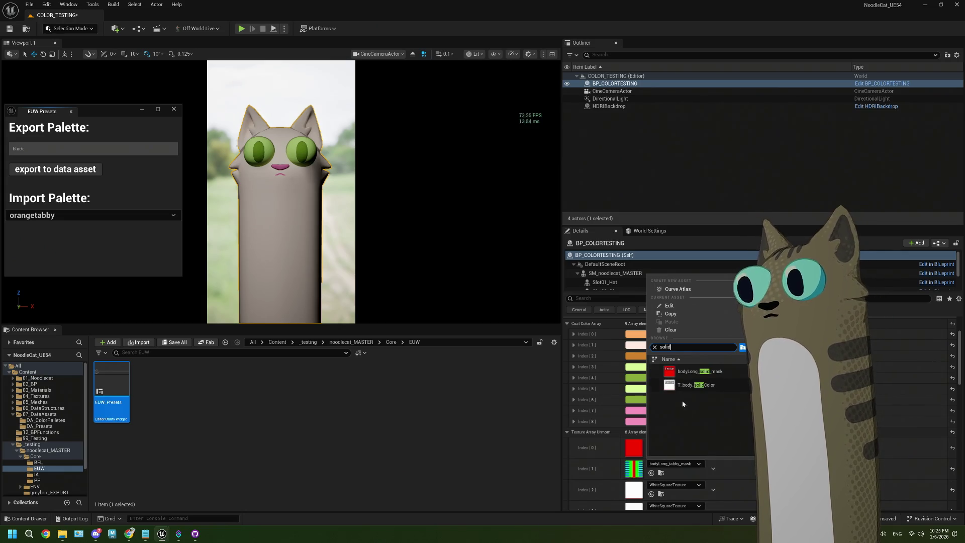
click(680, 372)
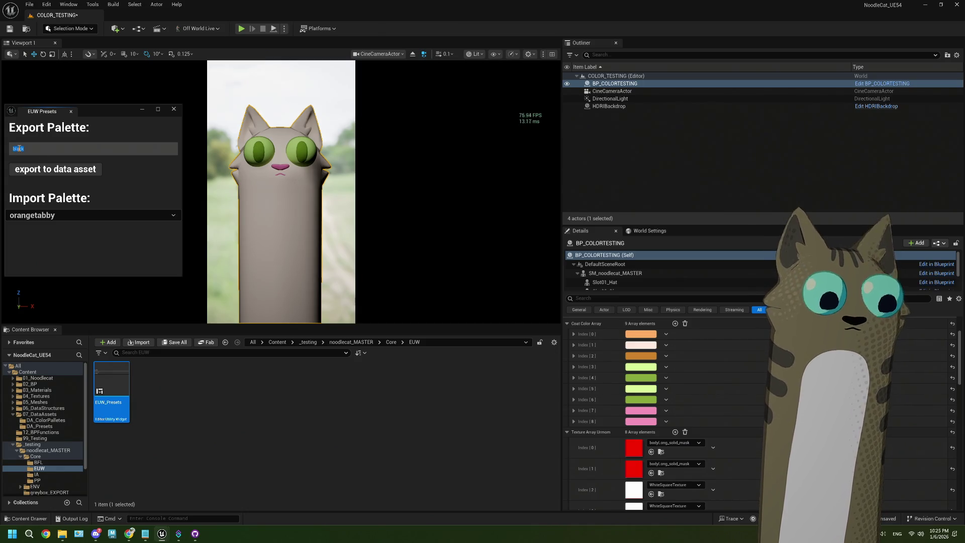
Name the export palette 'solid' and try darkening Index [0], then cancel it
text(solid)
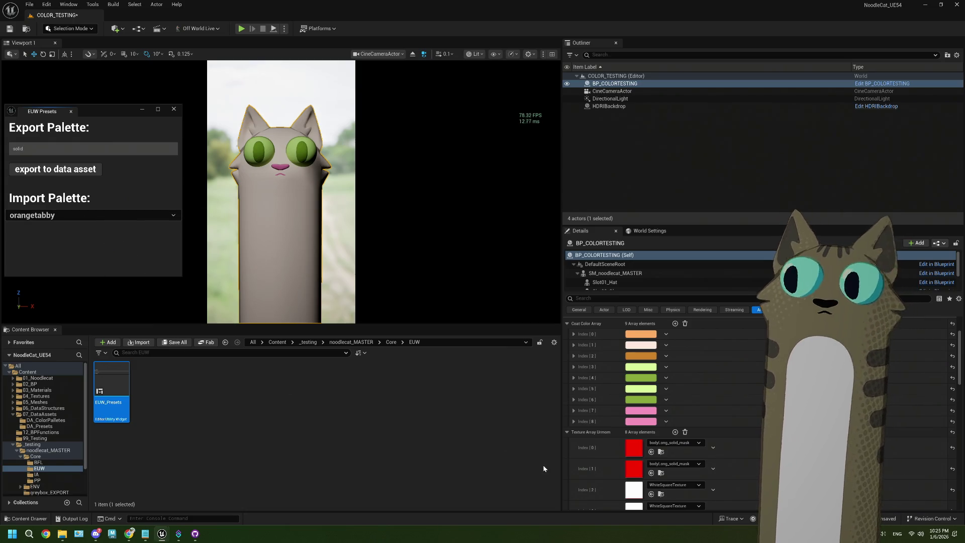
click(641, 335)
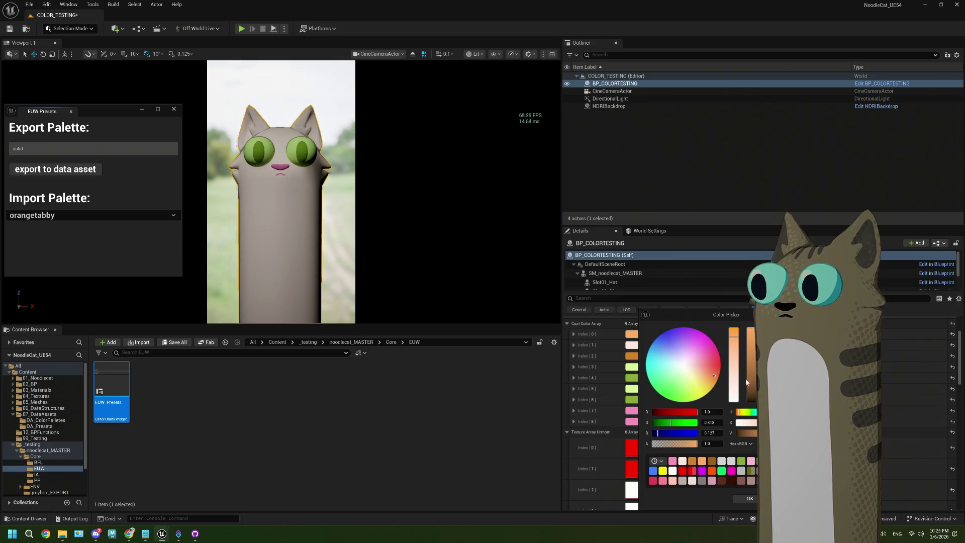
click(755, 398)
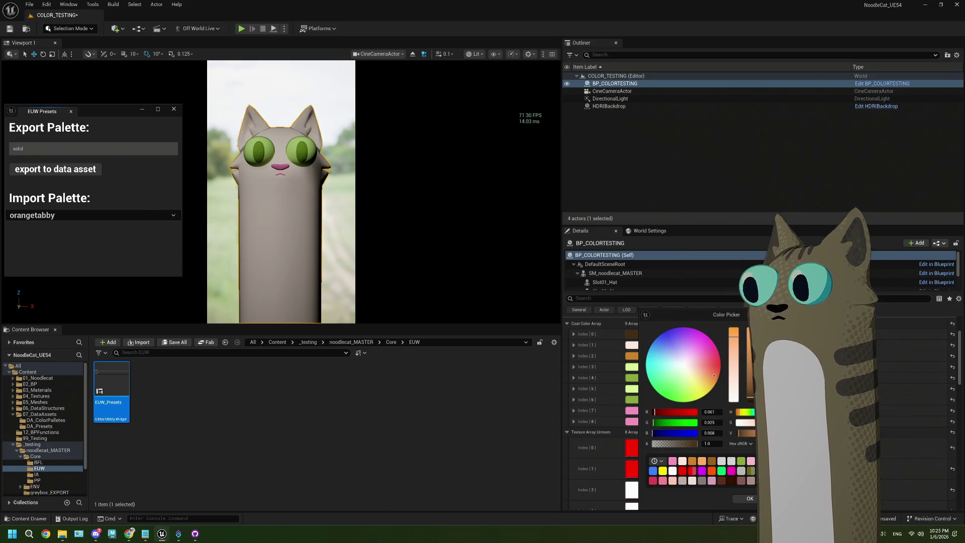
key(Escape)
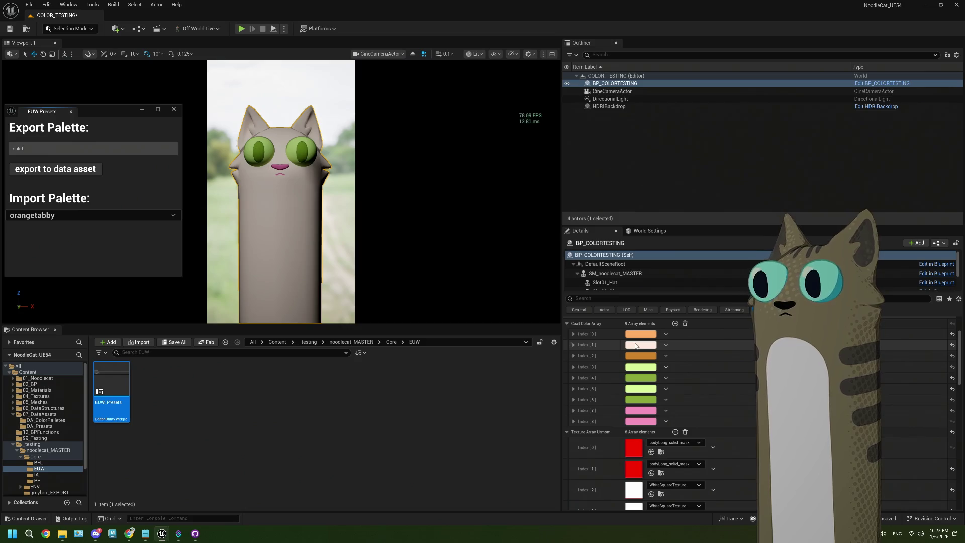
Make the Index [1] coat colour near-black, then open Index [3]
click(640, 346)
click(745, 400)
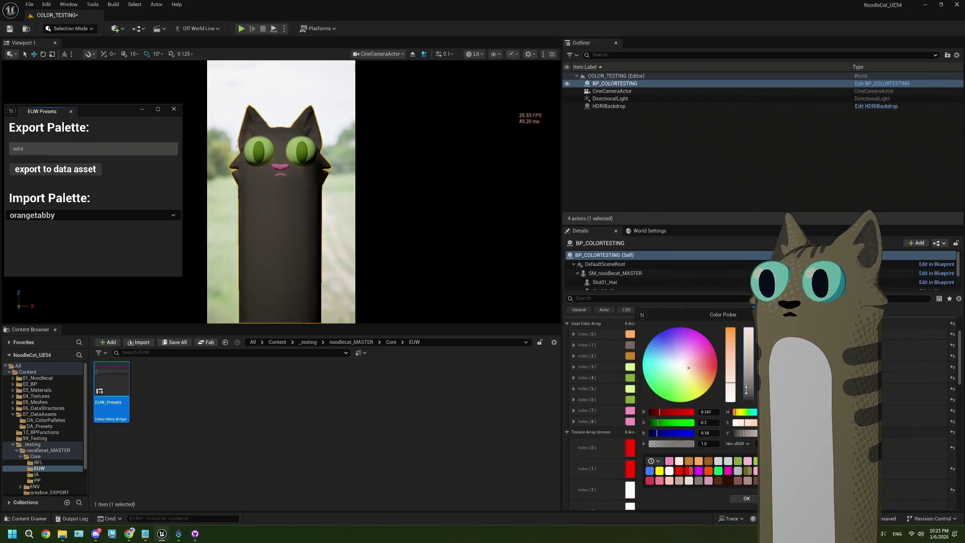
drag(745, 400, 743, 398)
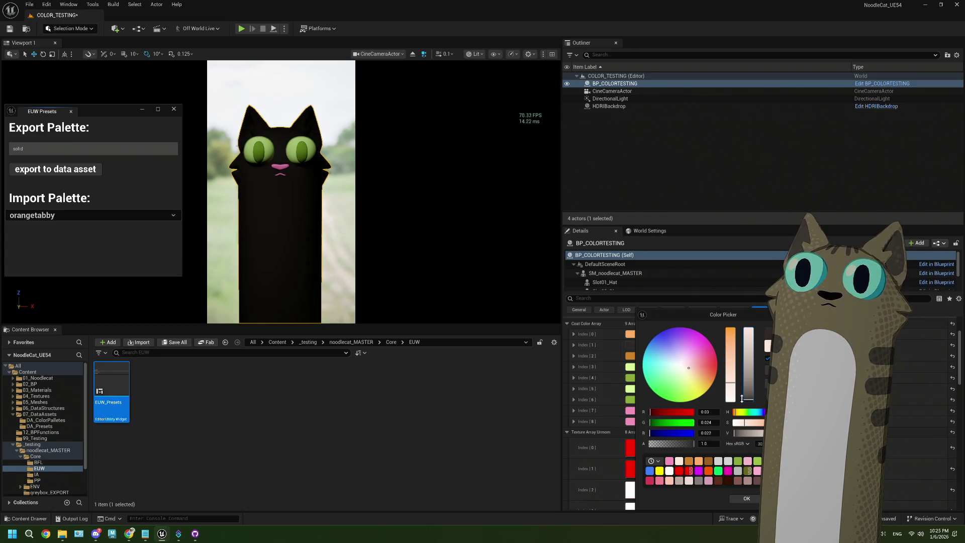
click(746, 498)
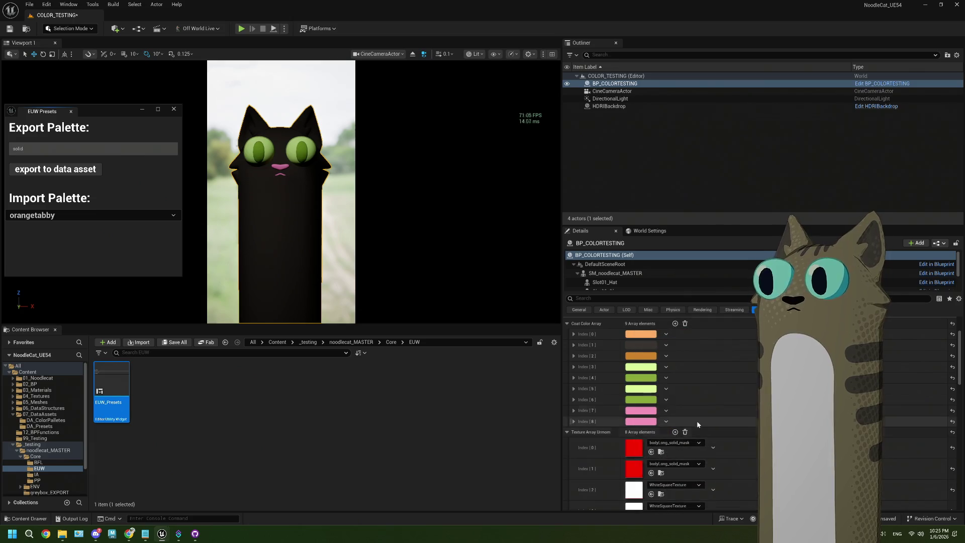
click(642, 366)
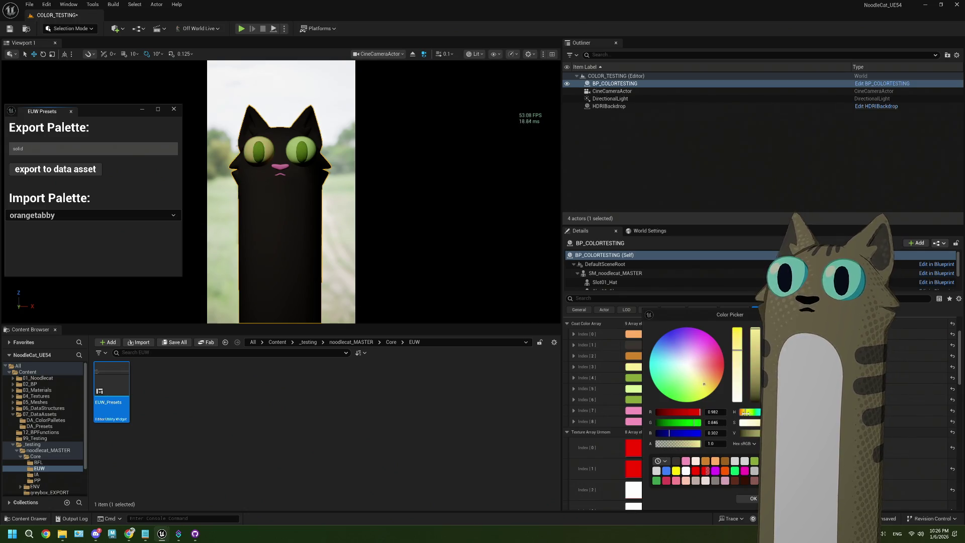
Keep the Index [3] colour and make the Index [5] eye colour yellow
click(754, 500)
click(642, 389)
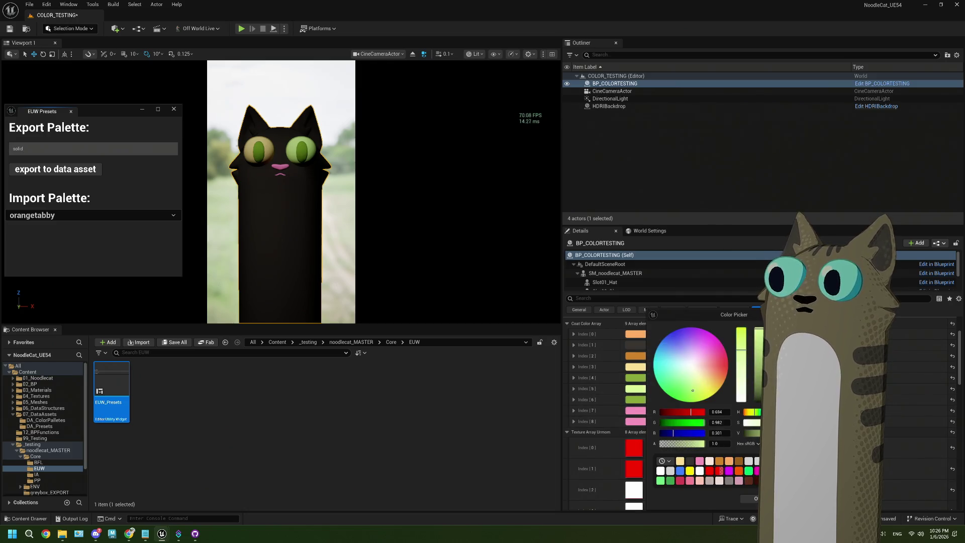
click(653, 360)
click(639, 367)
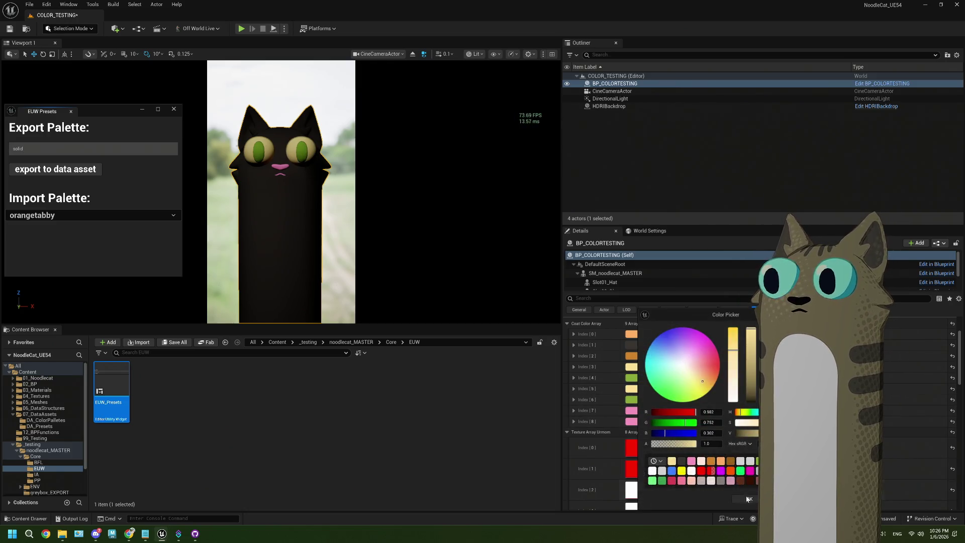
click(747, 499)
Make the Index [4] coat colour a fully saturated yellow
click(631, 378)
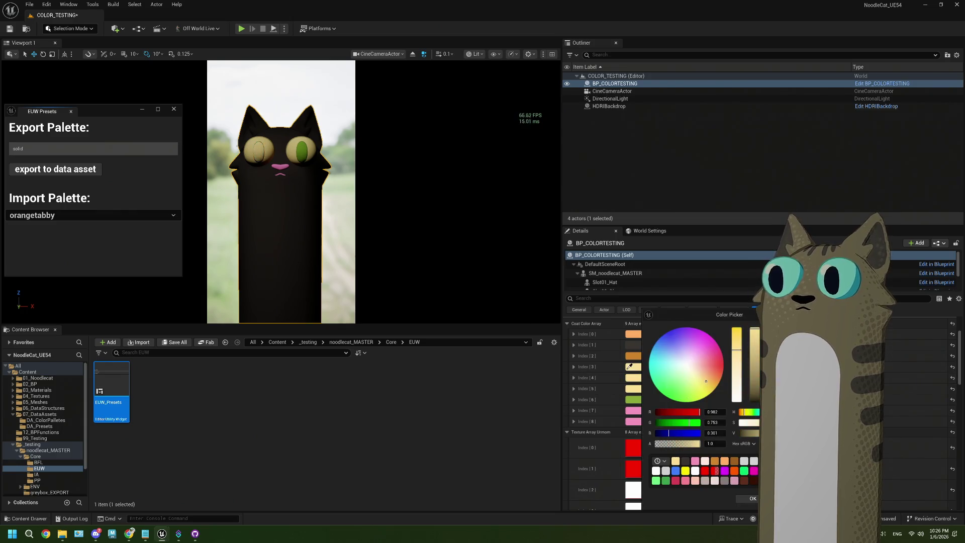
click(629, 367)
key(Return)
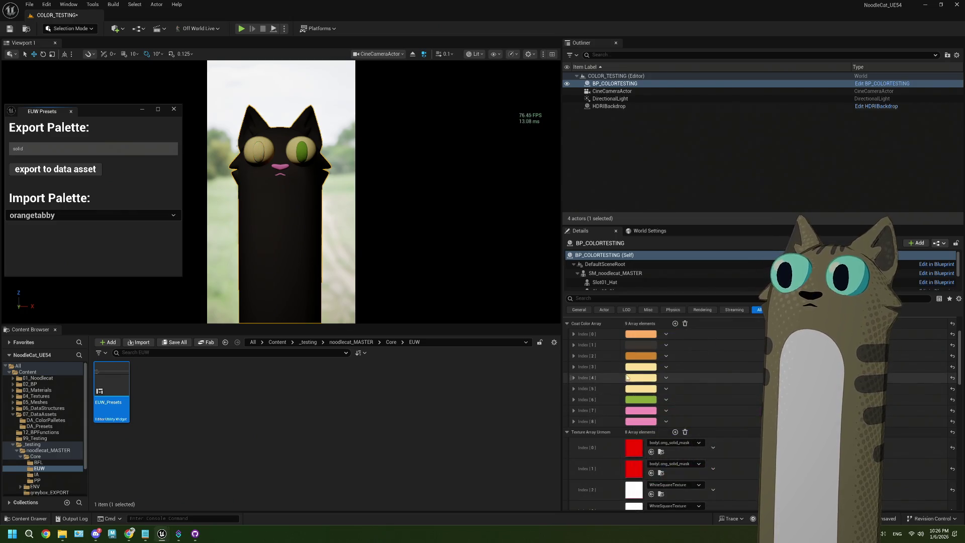
click(628, 377)
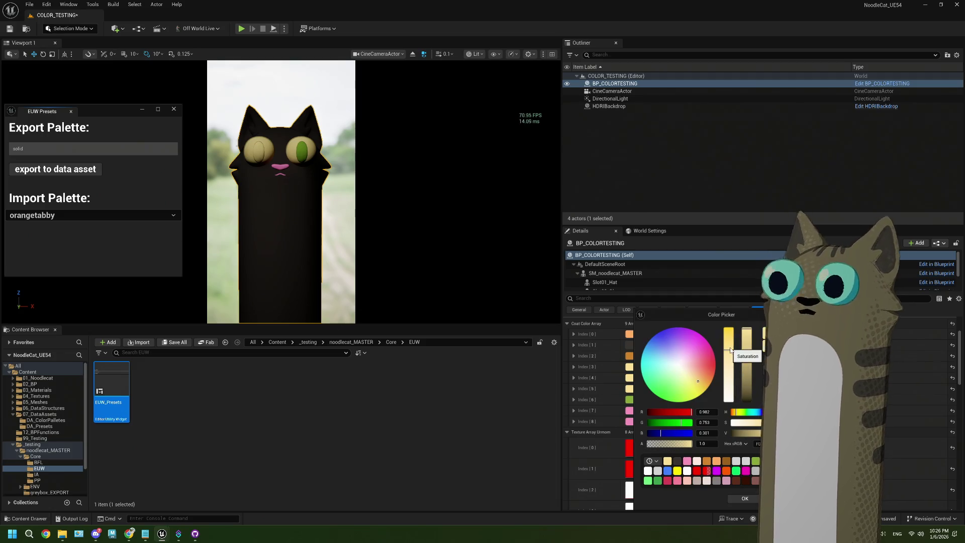
mouse_move(730, 350)
mouse_down()
mouse_move(733, 336)
mouse_move(745, 369)
mouse_up()
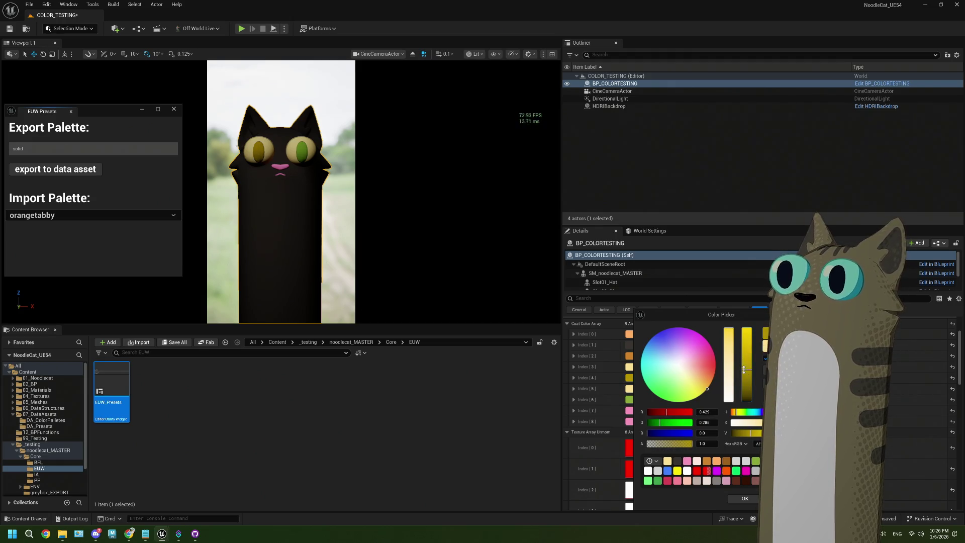
click(752, 503)
Give Index [6] the same olive as Index [4] and change pink Index [7] to near-black
click(634, 400)
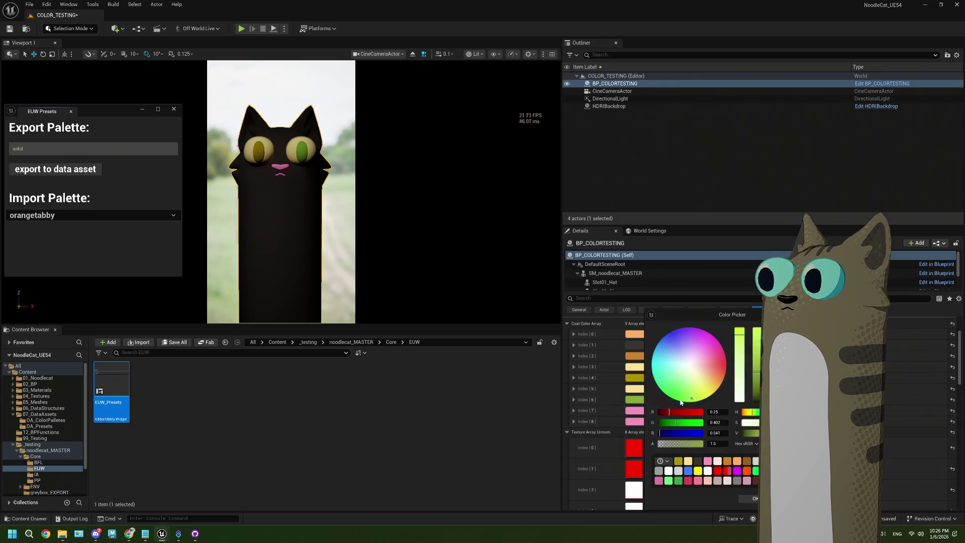
click(679, 460)
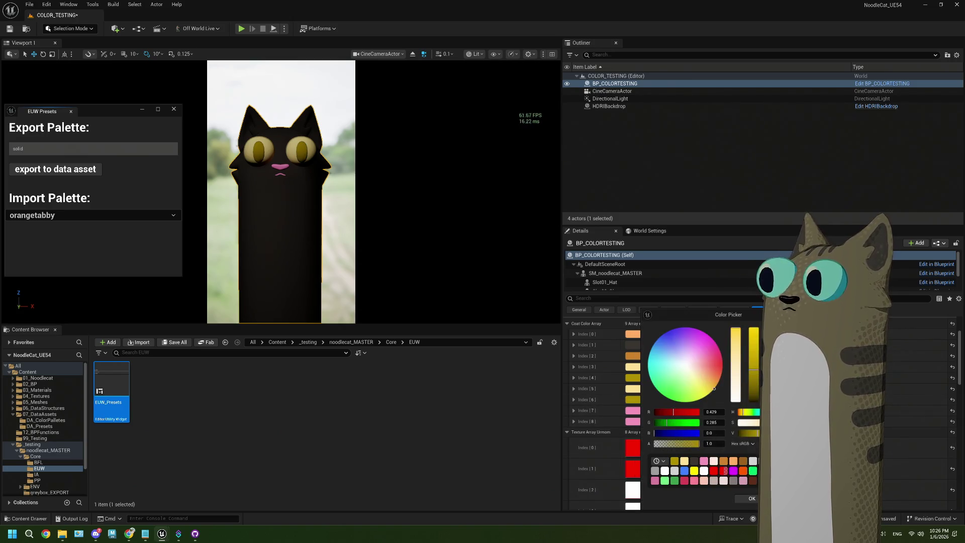
click(754, 498)
click(641, 410)
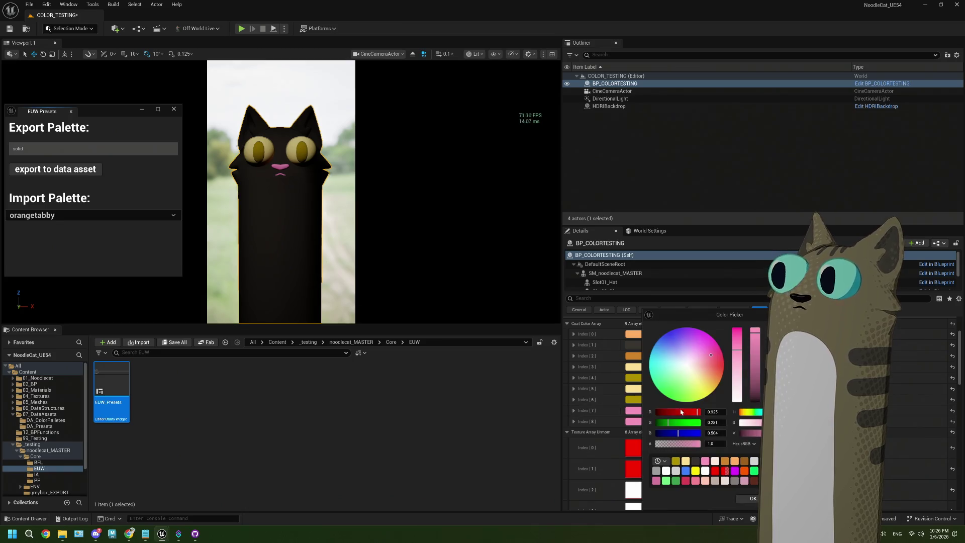
click(736, 464)
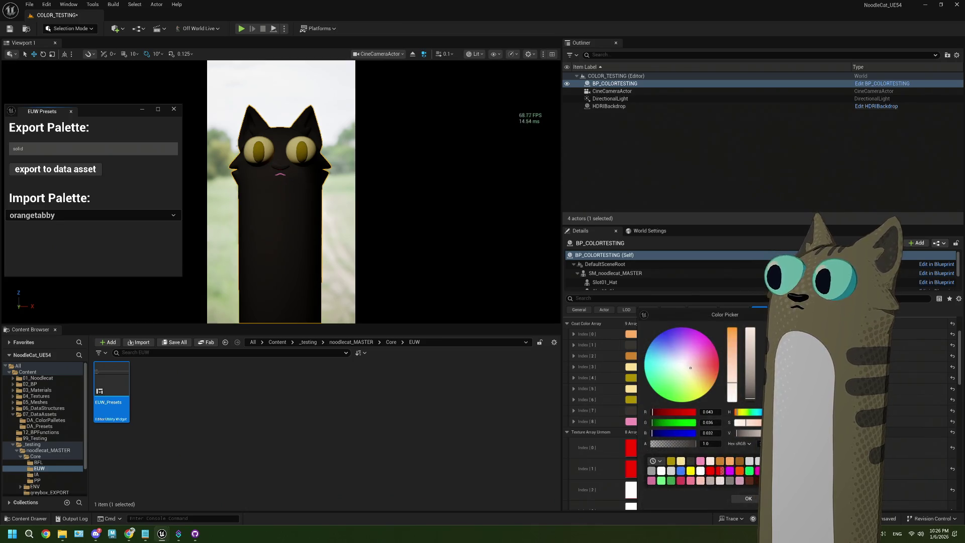
click(749, 498)
Lighten Index [7] slightly, darken pink Index [8], and export the palette as 'solid'
click(631, 410)
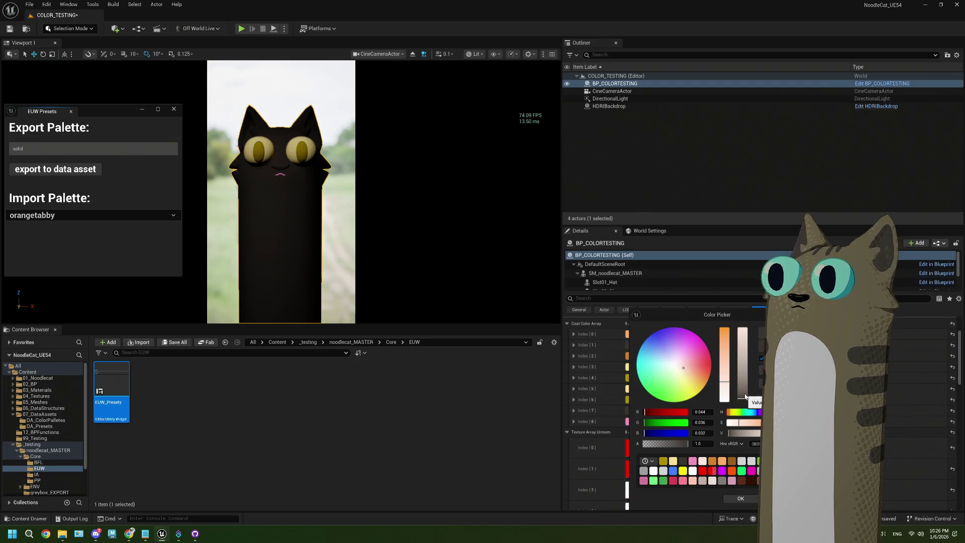
drag(745, 397, 739, 398)
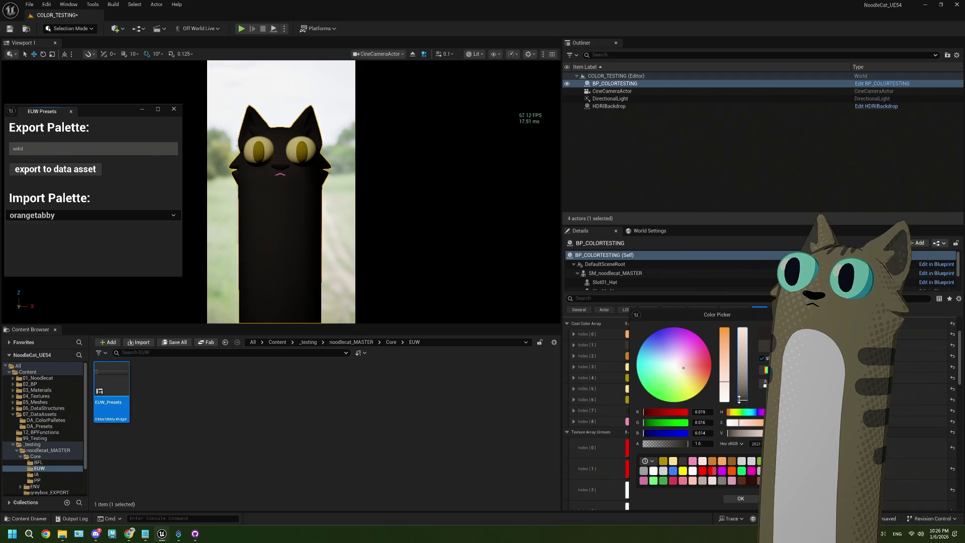
click(740, 498)
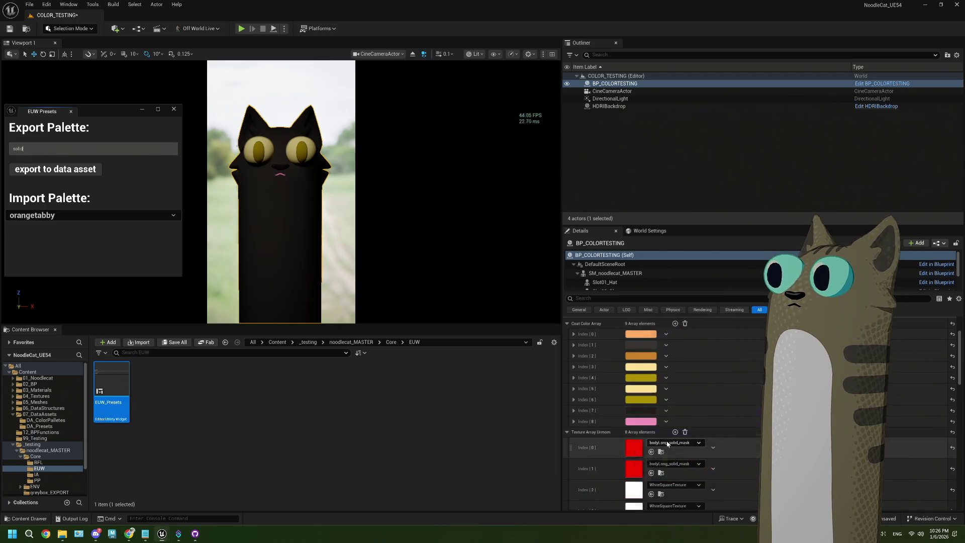
click(640, 421)
drag(764, 352, 764, 399)
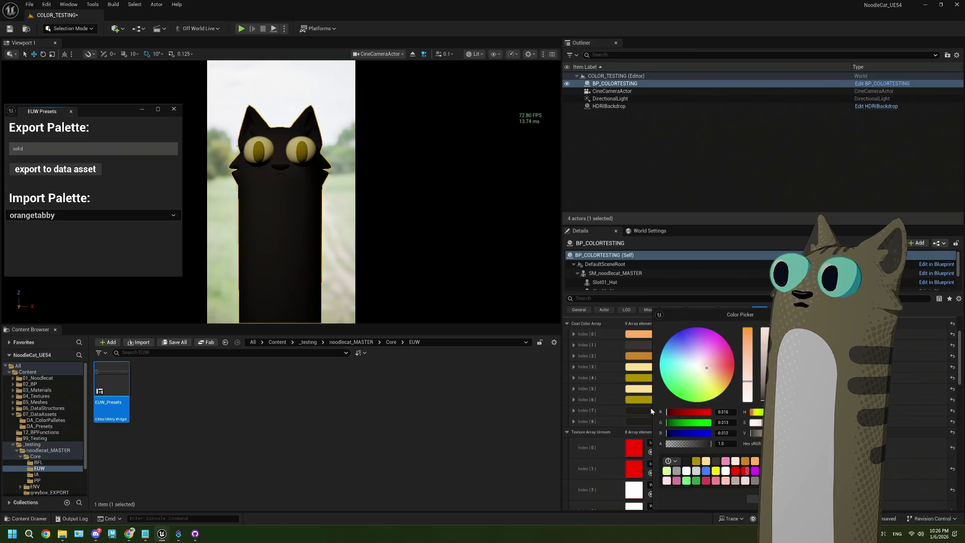
click(753, 498)
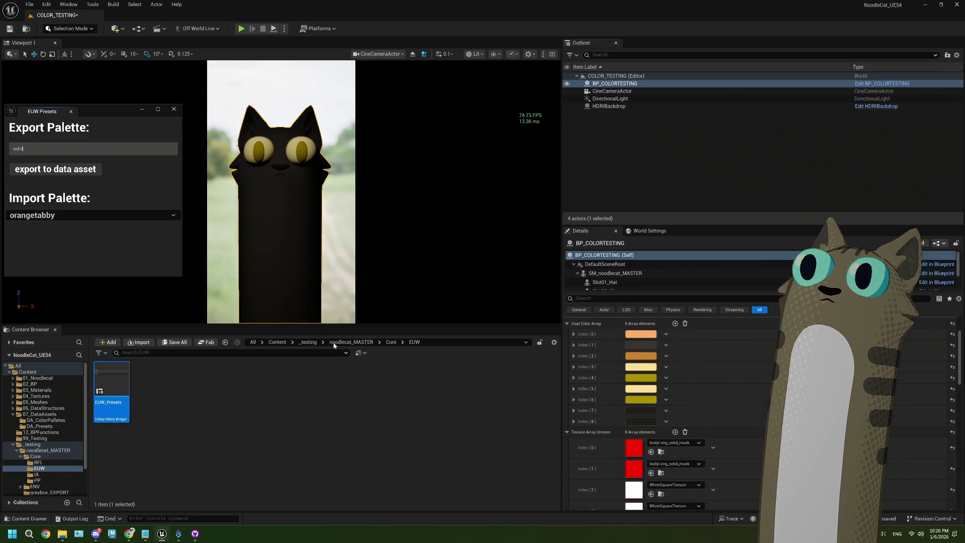
click(63, 173)
Load the solid palette and export it again as a new 'black' preset
click(64, 211)
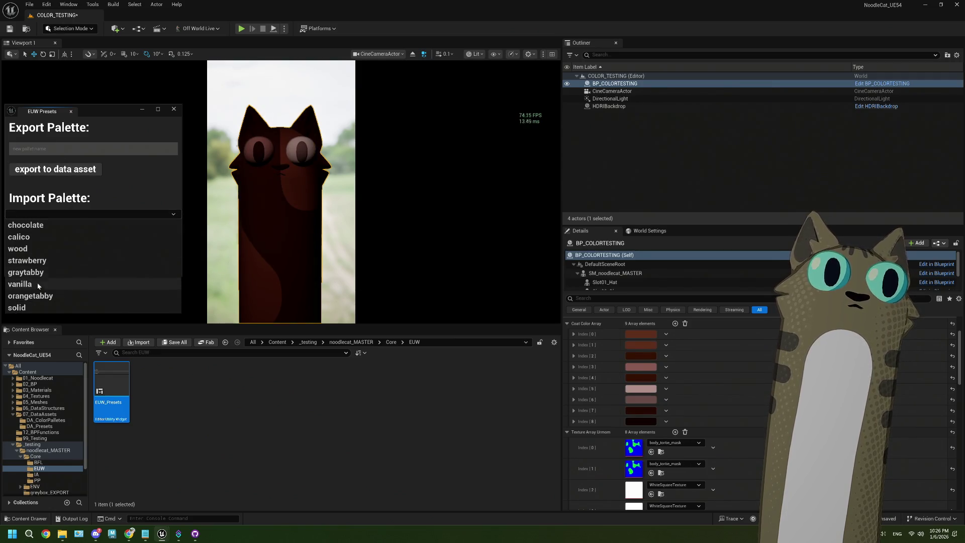
click(65, 308)
click(71, 149)
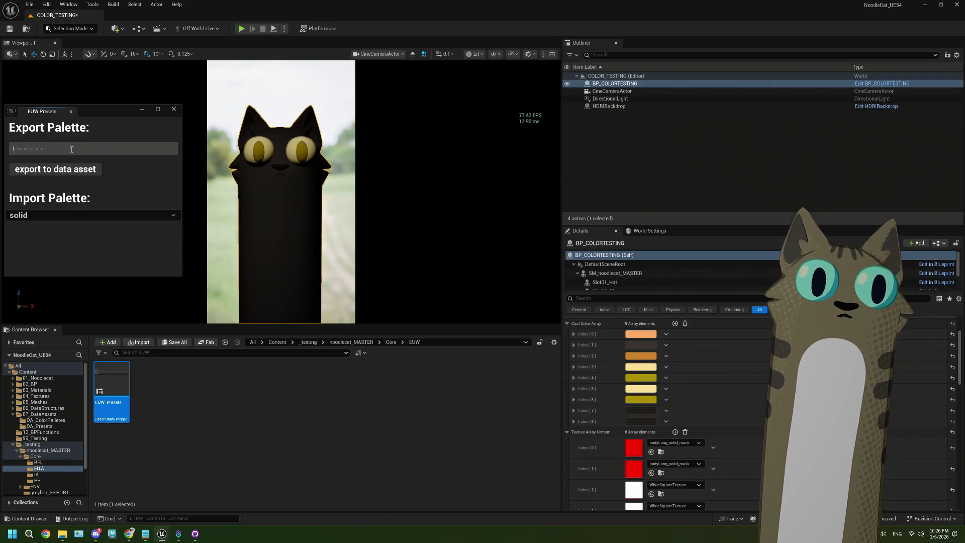
text(black)
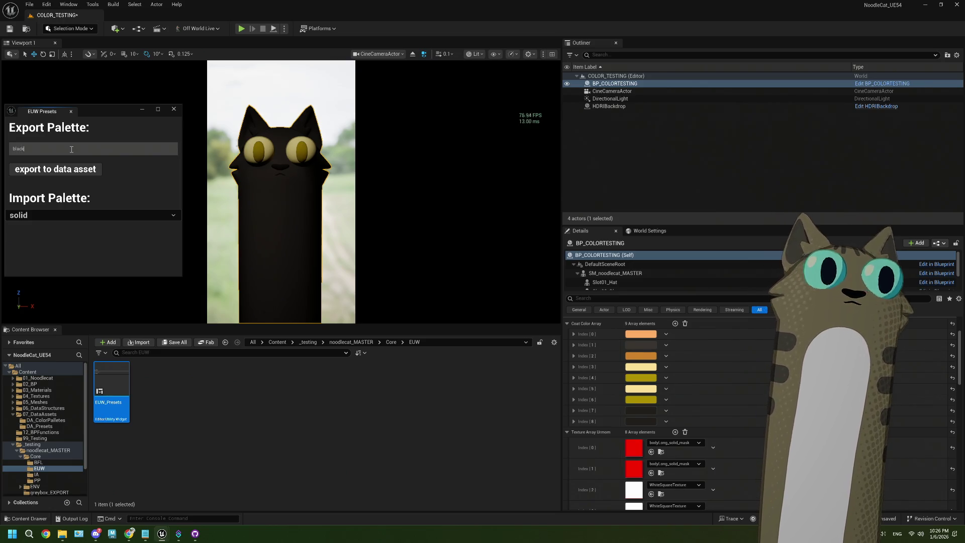
click(91, 169)
Load the black palette onto the cat and close the presets tool
click(17, 215)
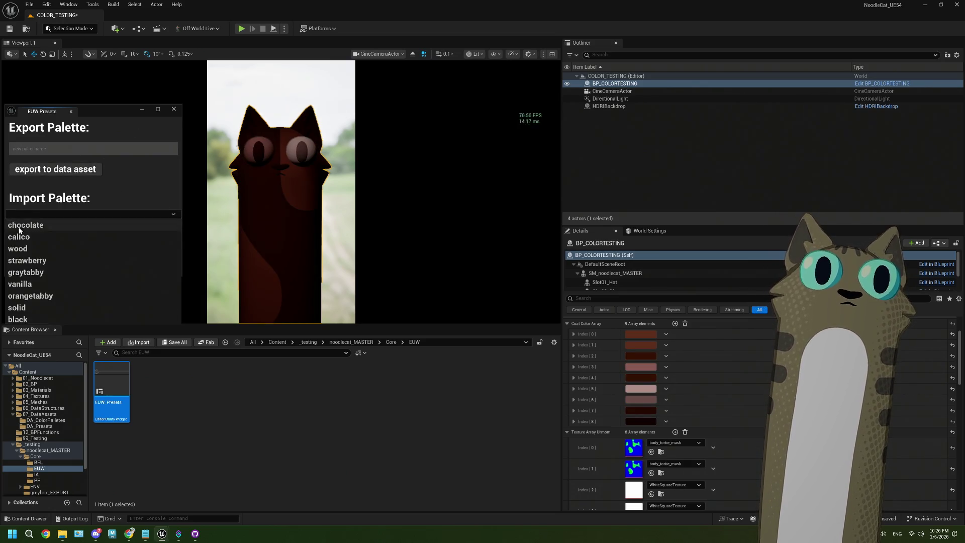
click(50, 319)
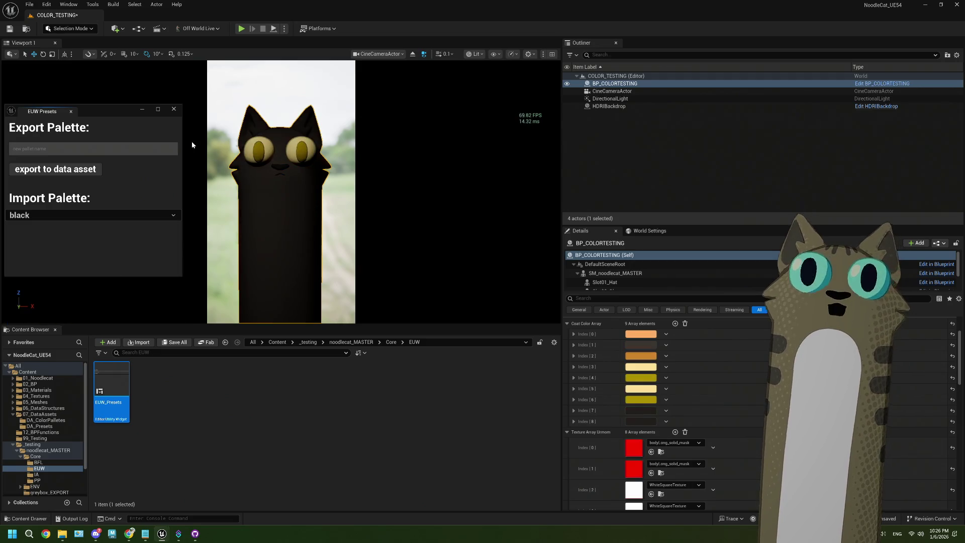
click(174, 109)
click(212, 425)
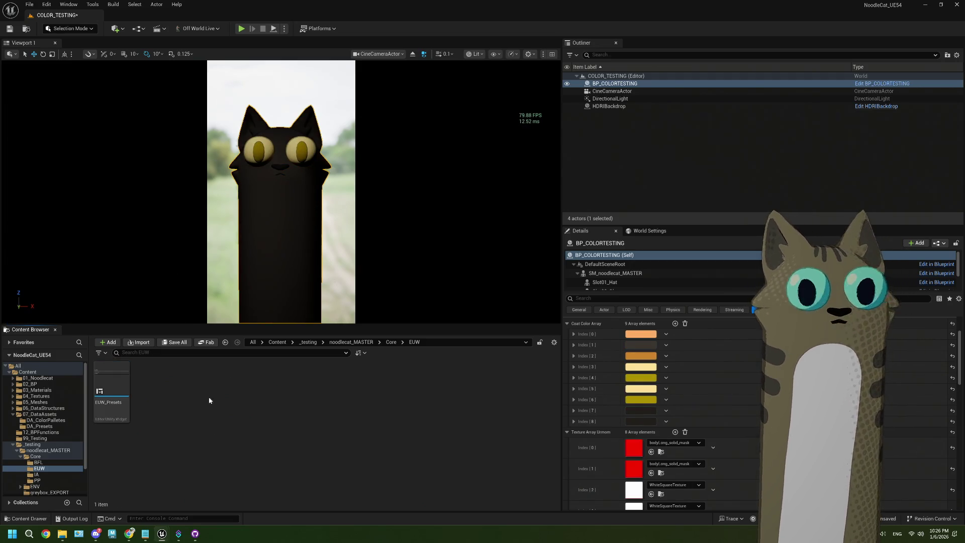
Open the Noodlecat_Env room level from the Content folder and play it in the editor
click(27, 372)
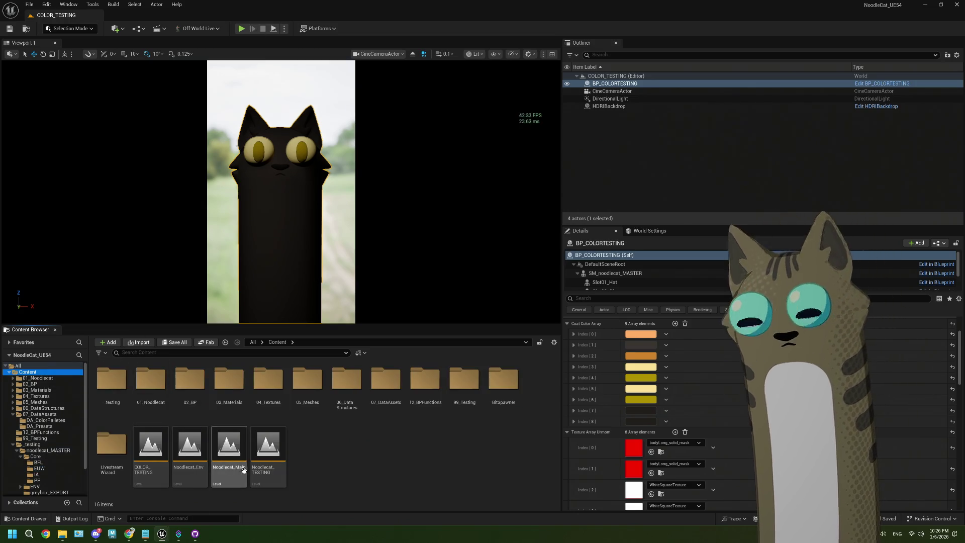
double_click(190, 448)
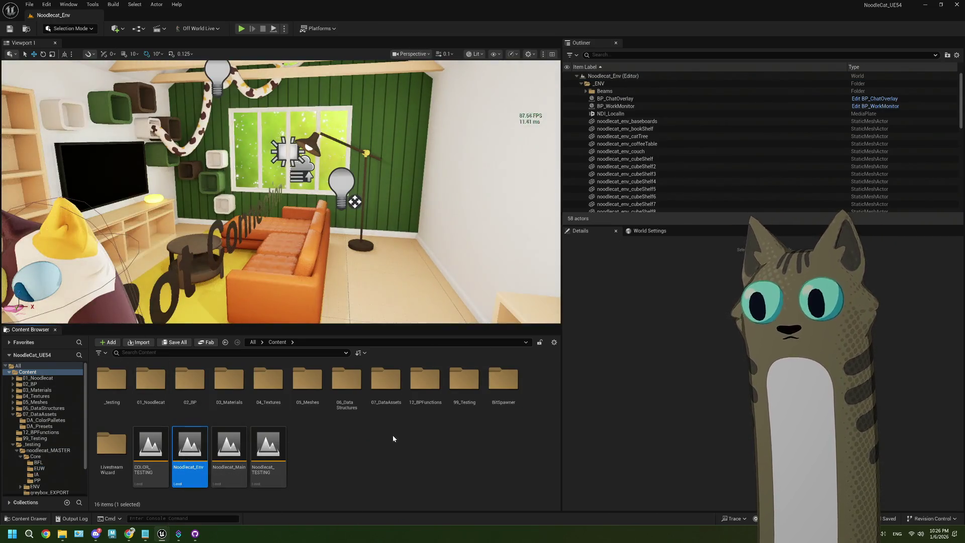
click(242, 28)
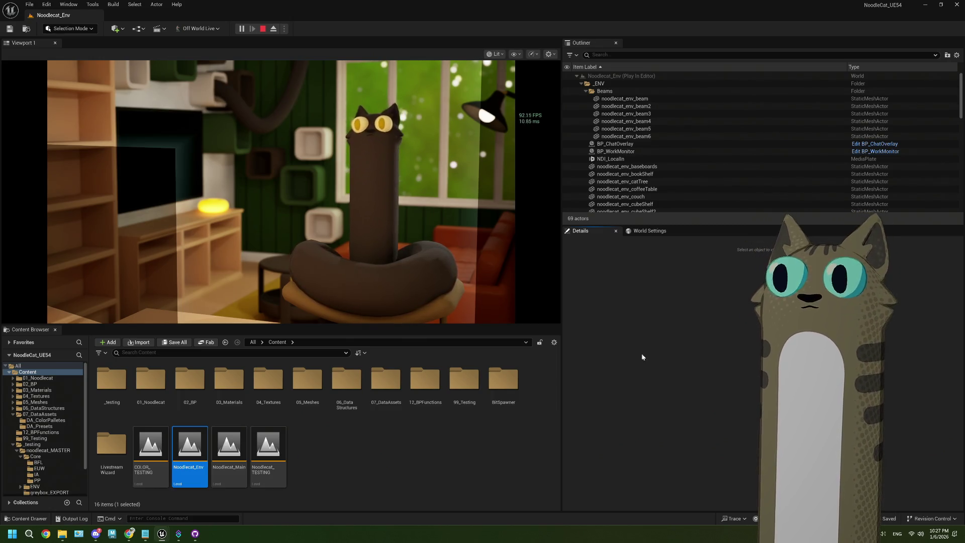
Drag the panel splitters to enlarge the running Noodlecat_Env game view and watch the green cat
drag(561, 261, 692, 268)
drag(438, 328, 427, 432)
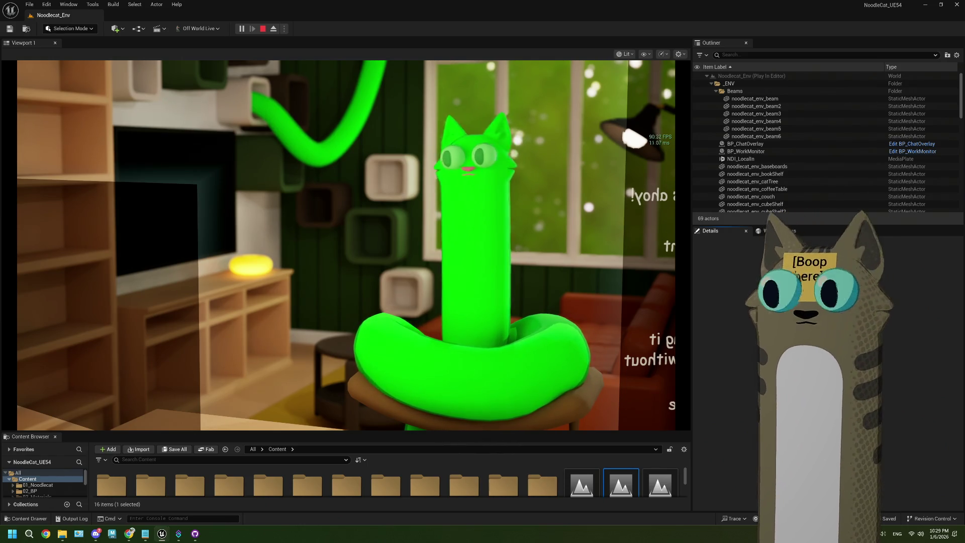
Stop the play session, resize the panels, and open the COLOR_TESTING level
click(262, 28)
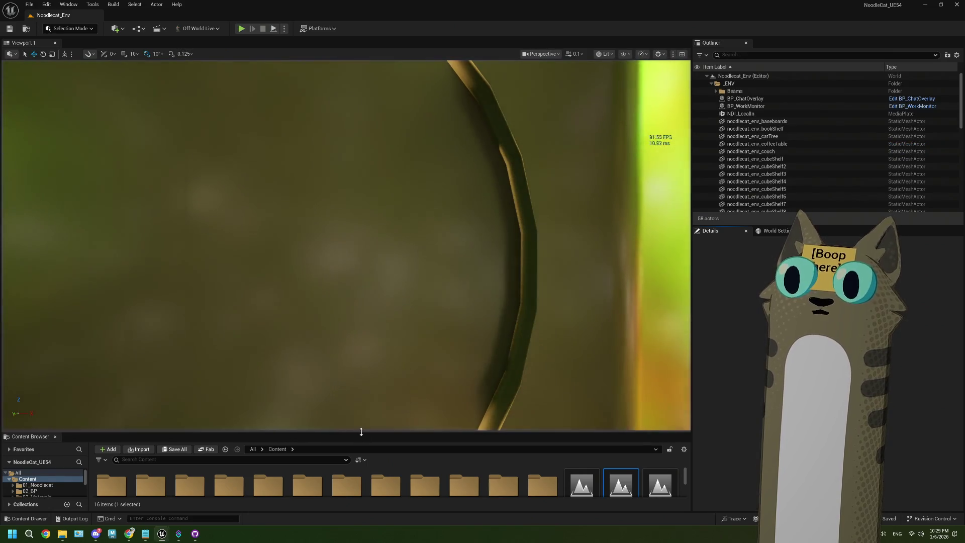
drag(381, 427, 377, 309)
drag(691, 308, 597, 308)
click(123, 437)
double_click(123, 438)
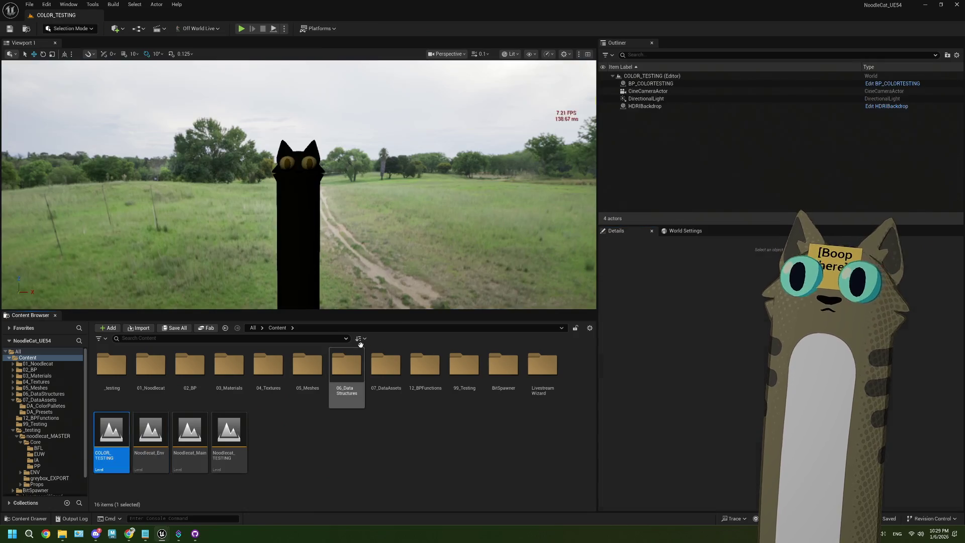
View the level through CineCameraActor and select the colour-testing cat blueprint
click(447, 54)
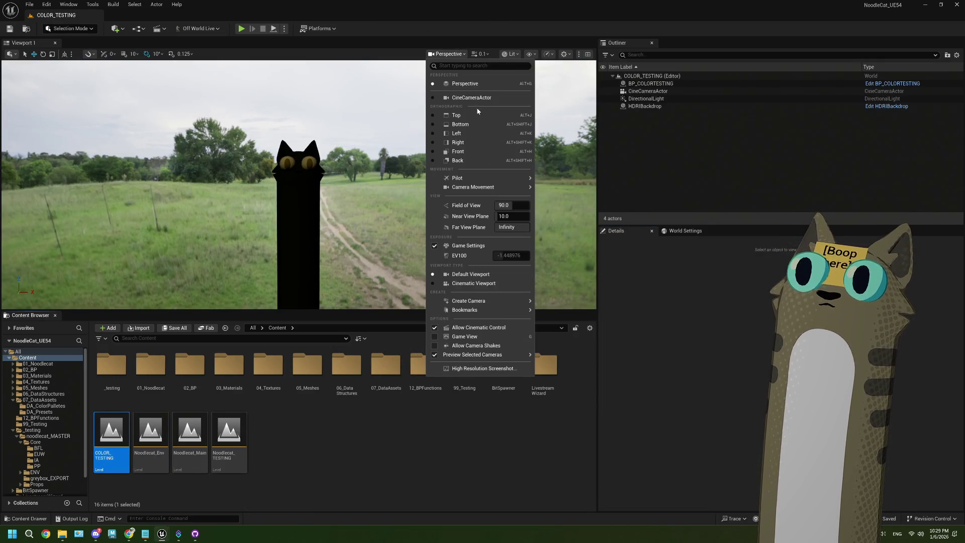
click(455, 97)
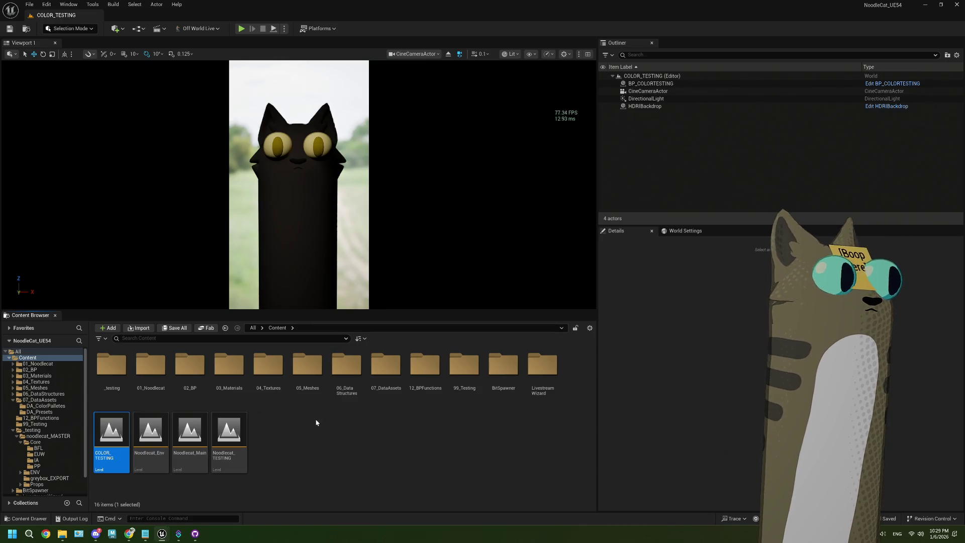
click(327, 437)
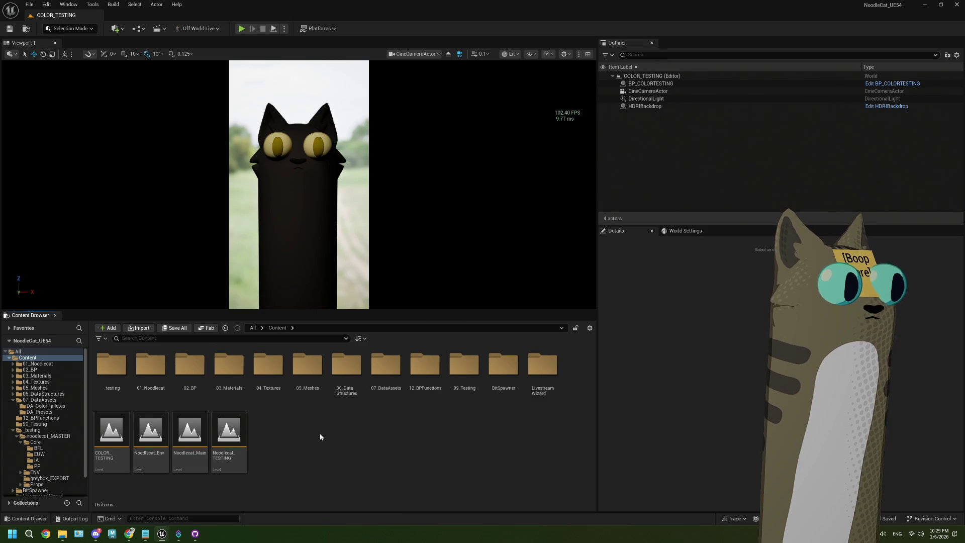
click(306, 236)
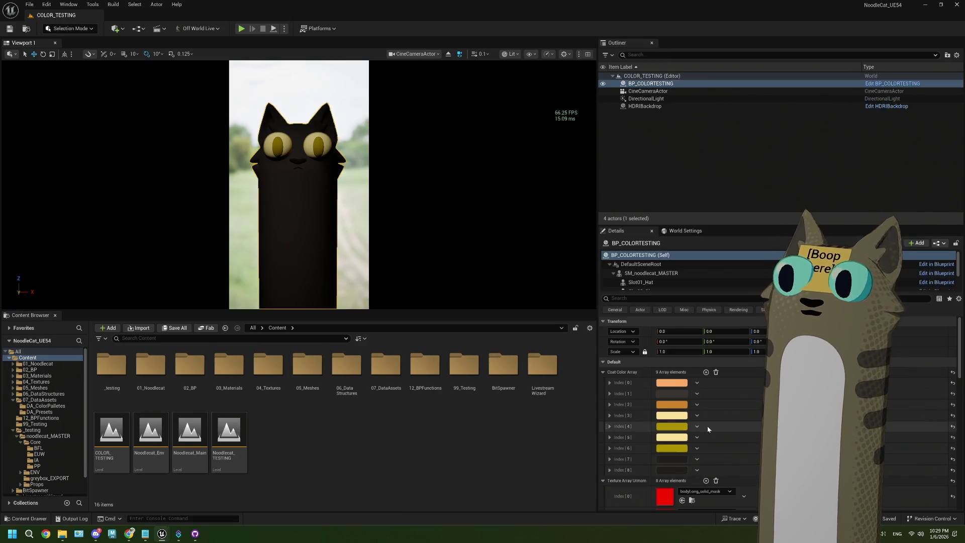
Nudge the dark Index [1] coat colour toward teal and inspect the Index [7] and [8] colours
click(672, 395)
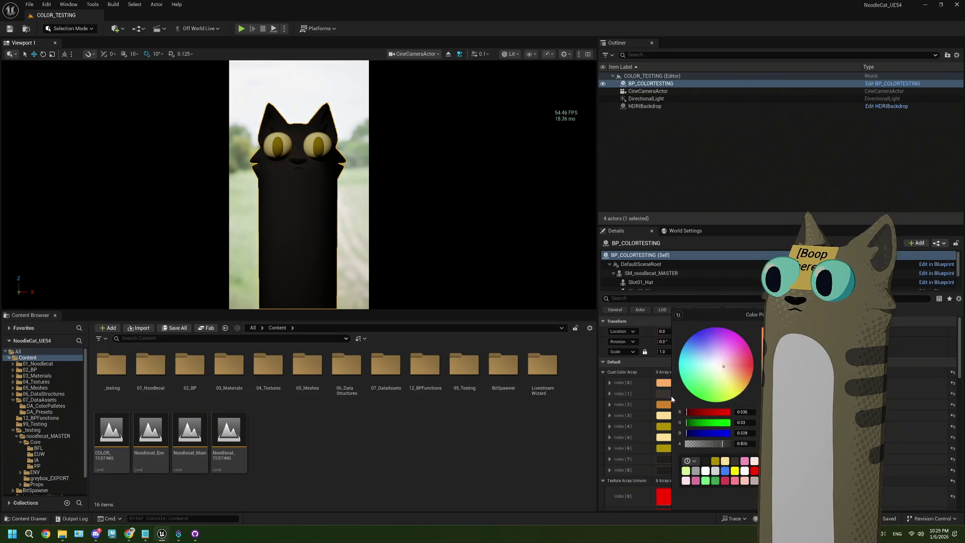
drag(725, 367, 706, 363)
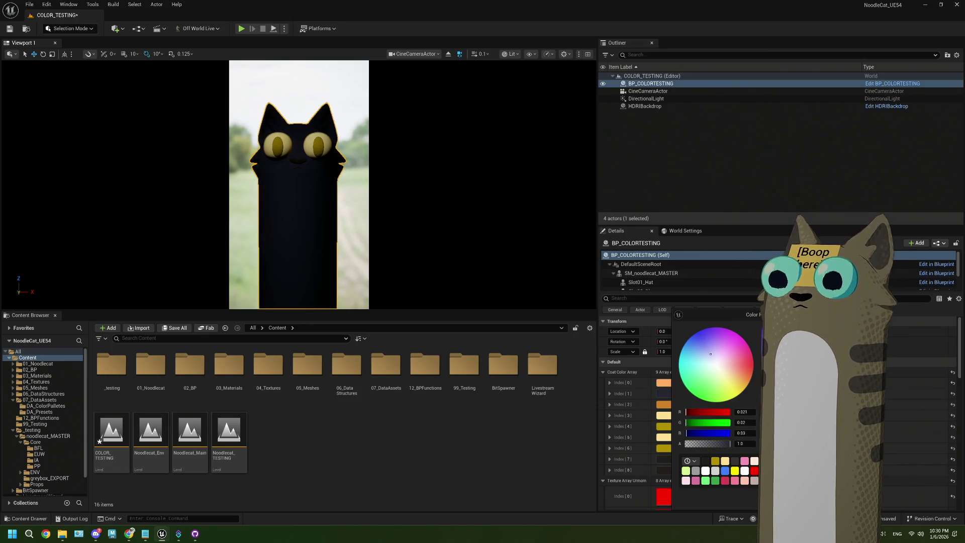
click(673, 459)
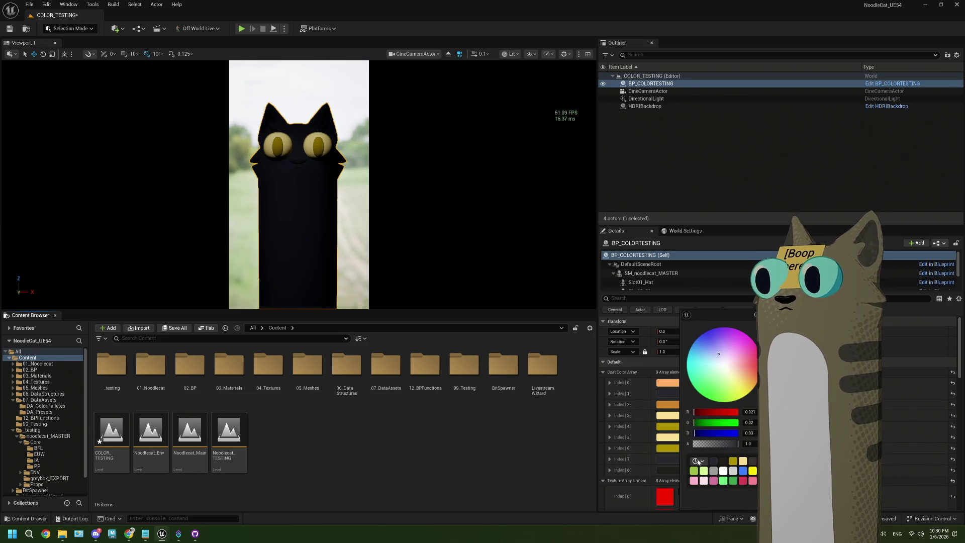
click(665, 470)
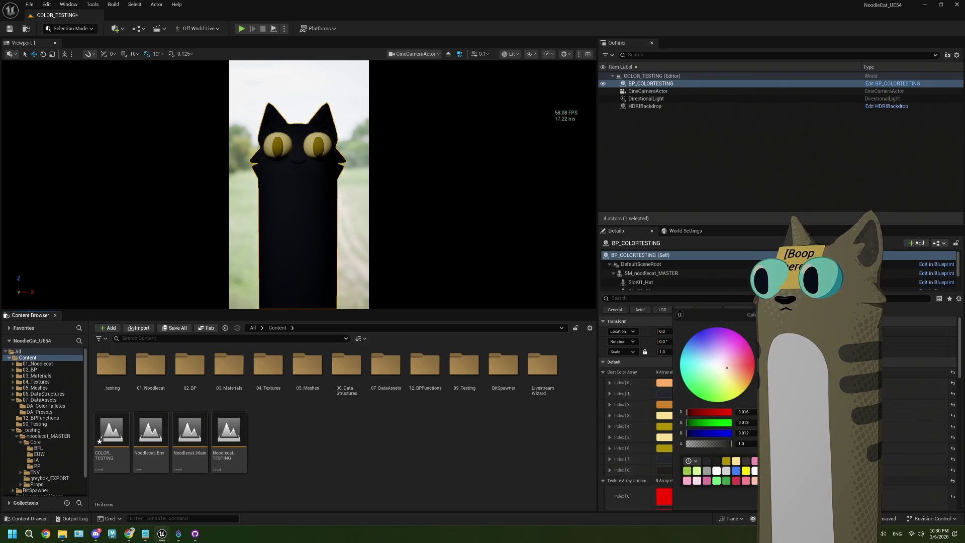
click(663, 459)
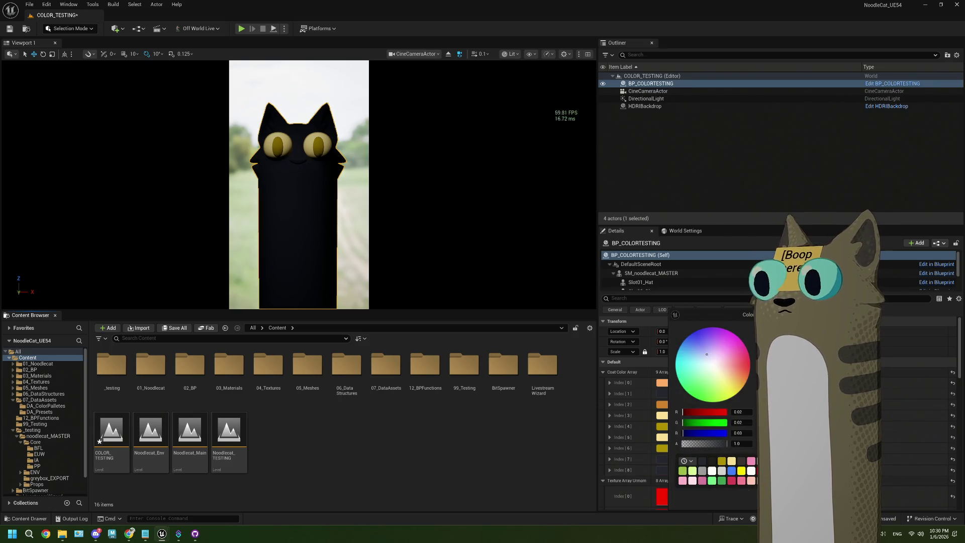
key(Escape)
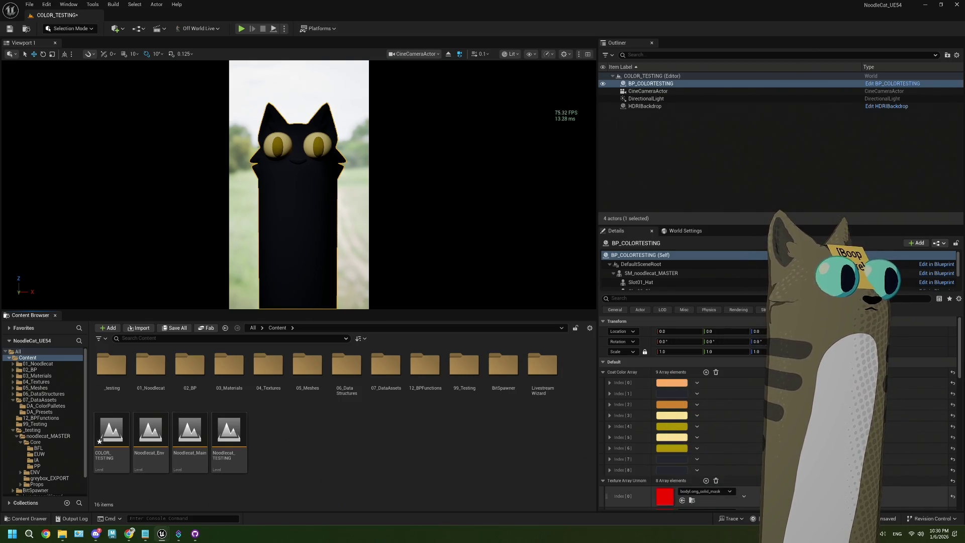
Set coat colours Index [7] and Index [8] to pure black (0/0/0)
click(673, 458)
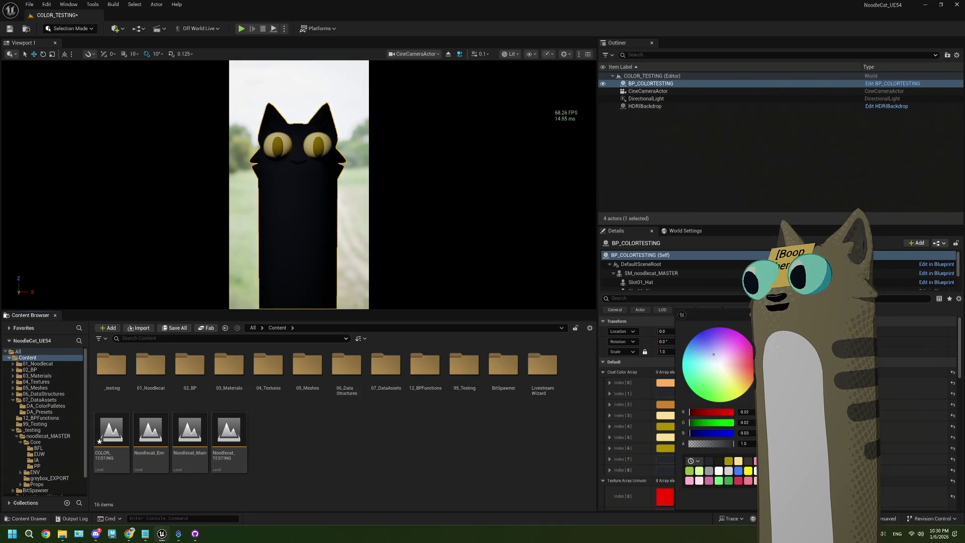
drag(767, 367, 766, 402)
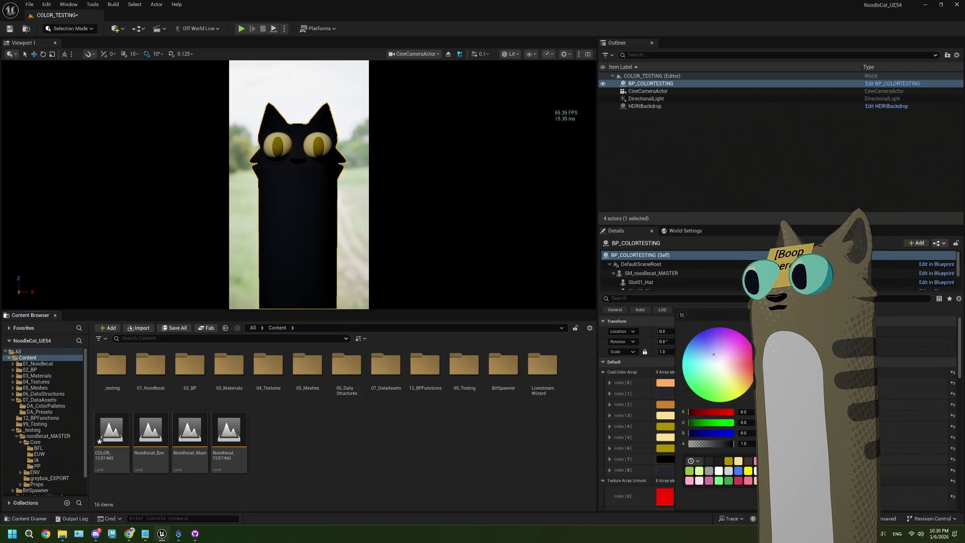
click(682, 471)
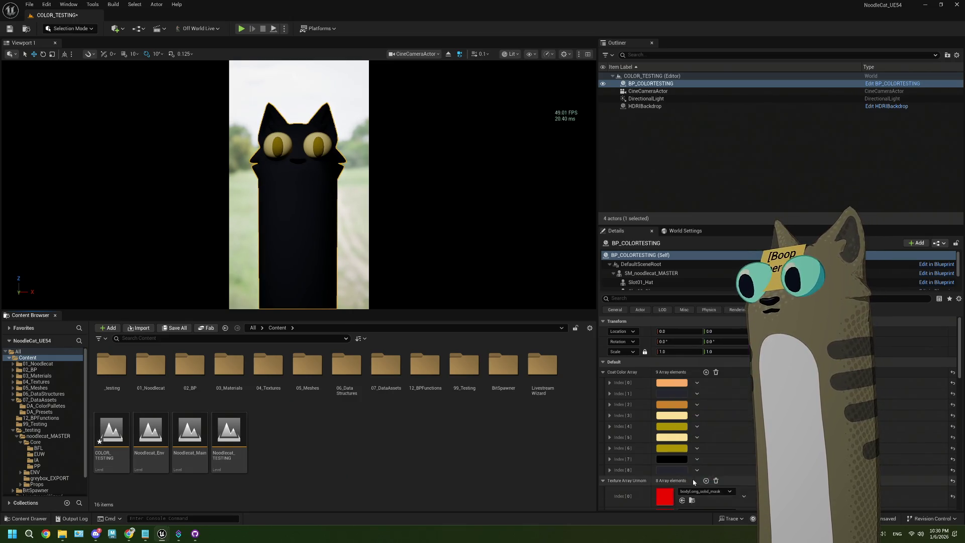
click(666, 470)
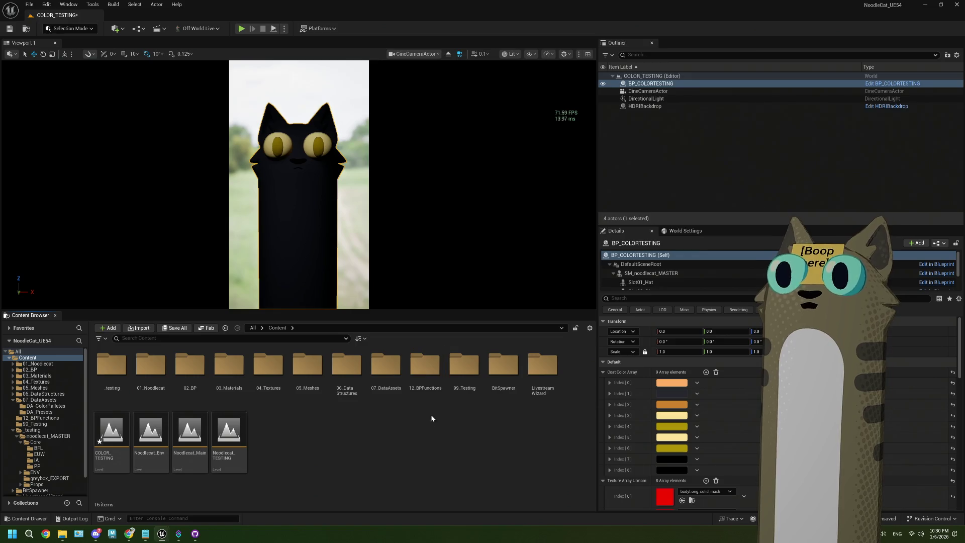
scroll(50, 445, down, 2)
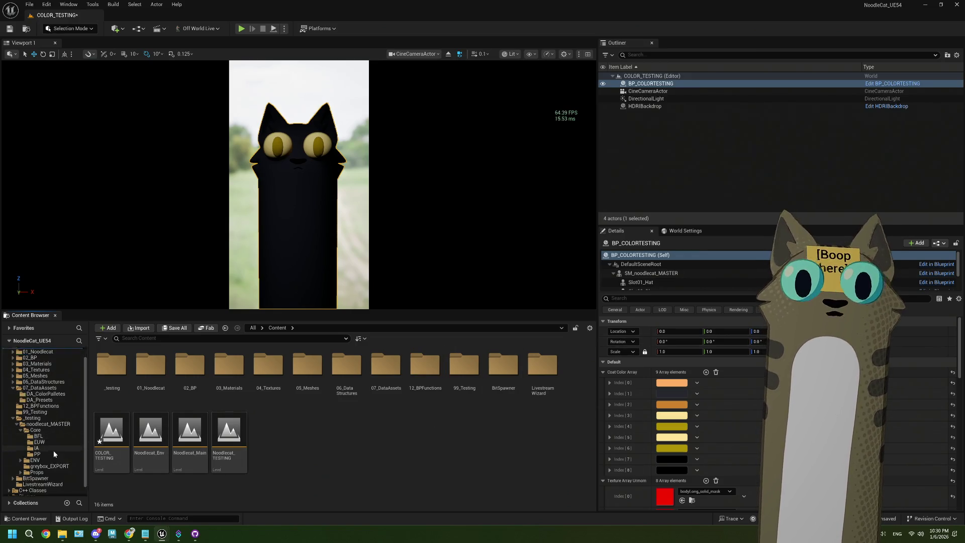
Run EUW_Presets, export the colours as palette 'black' overwriting DA_Preset_black, then close it
click(39, 432)
right_click(120, 381)
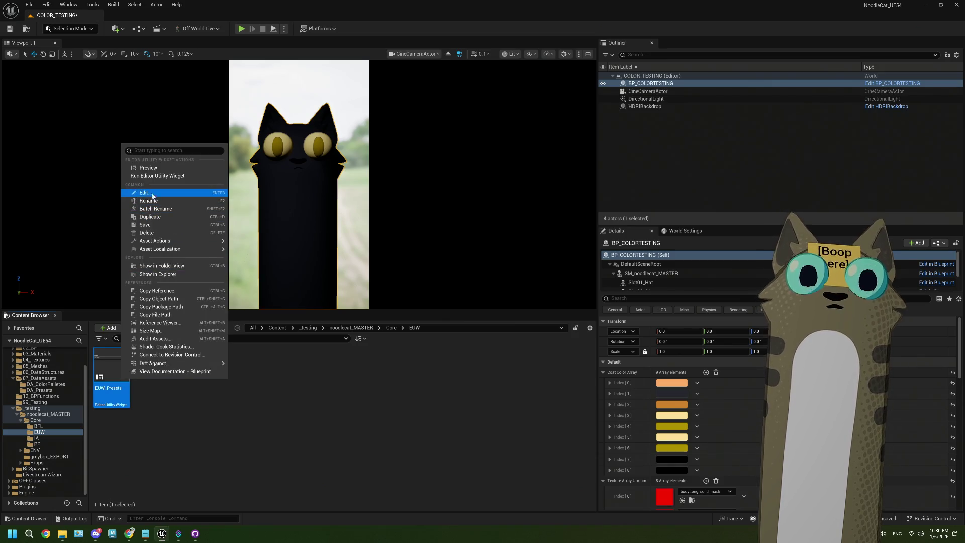
click(159, 176)
click(35, 214)
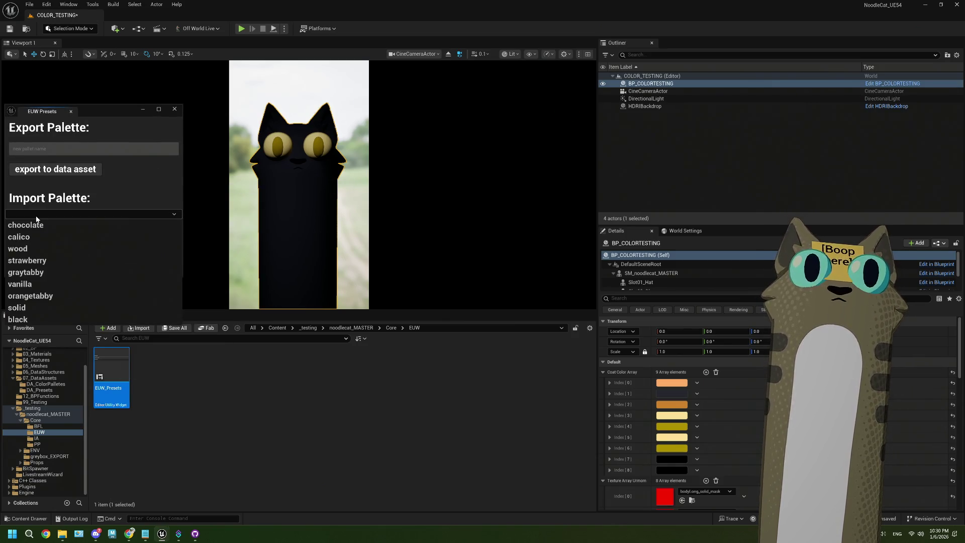
click(41, 151)
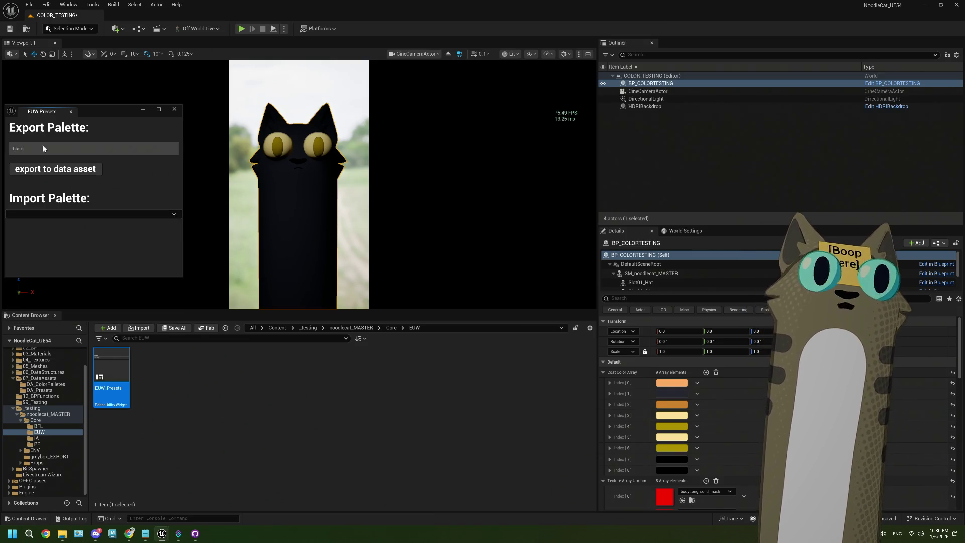
click(52, 171)
click(520, 296)
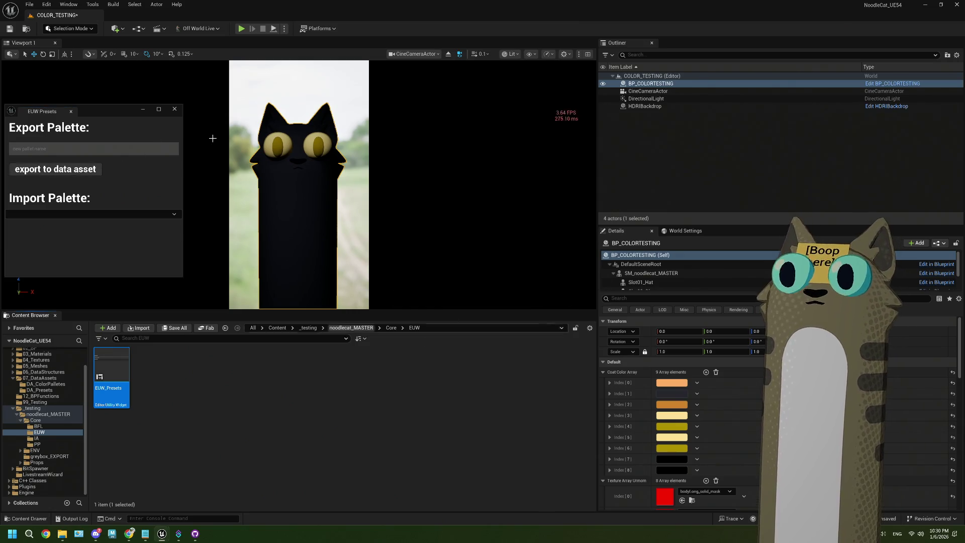
click(173, 109)
scroll(65, 389, up, 2)
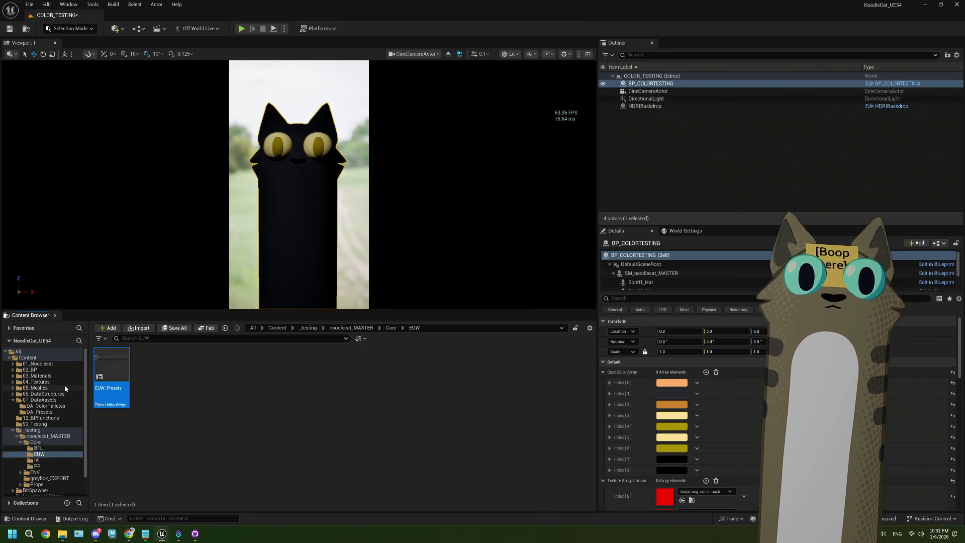
Open Noodlecat_Env, saving the modified COLOR_TESTING level, and start play with Alt+P
click(28, 358)
click(111, 432)
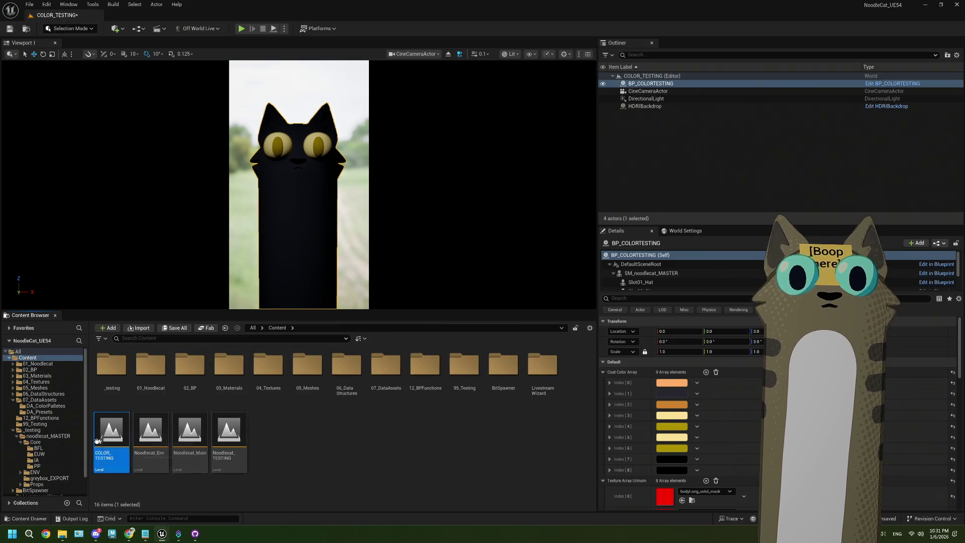
double_click(149, 434)
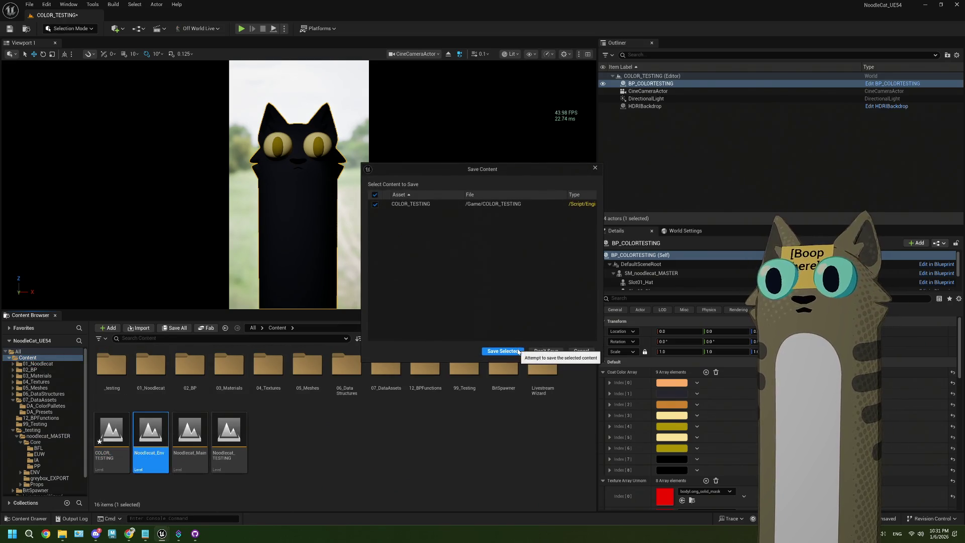
click(519, 352)
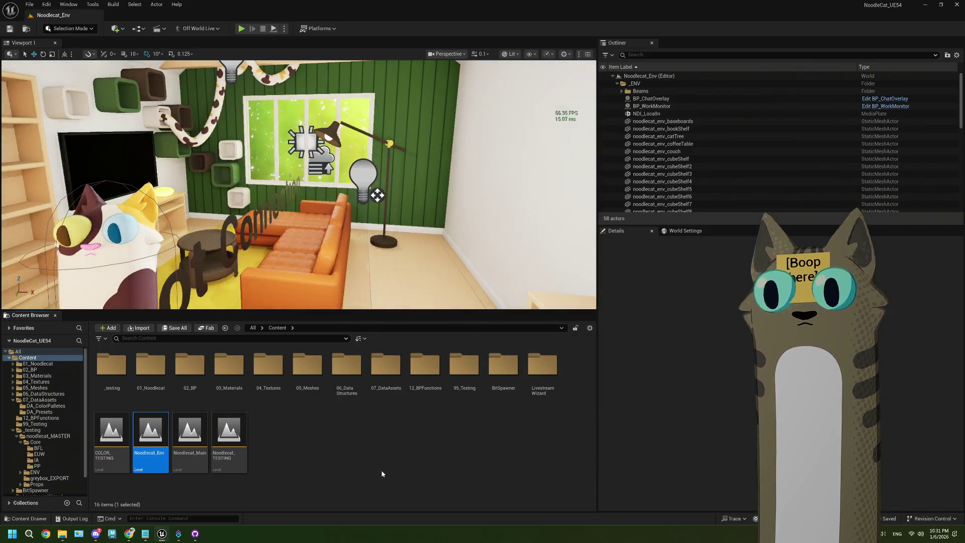
key(alt+p)
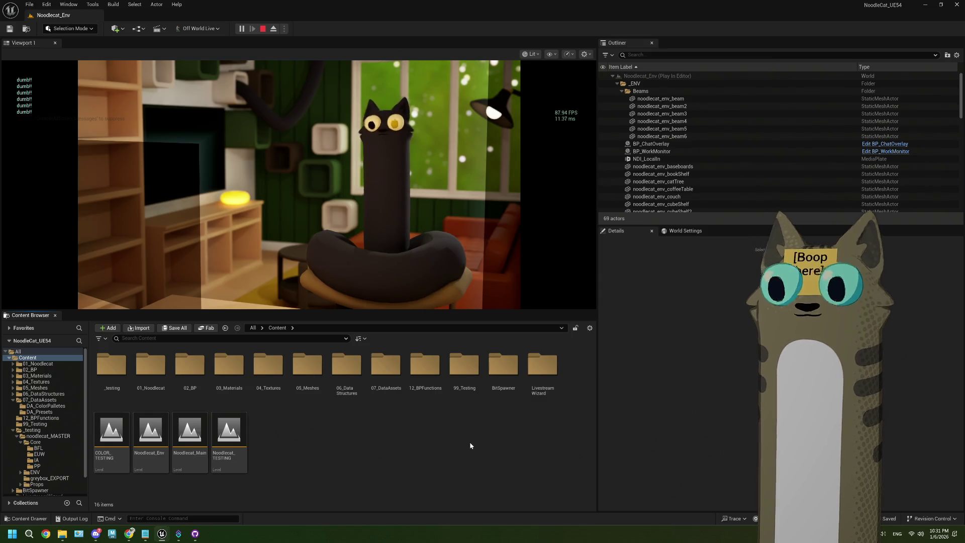
Enlarge the game view to watch the black cat in the room, then stop play with Esc
drag(382, 310, 384, 403)
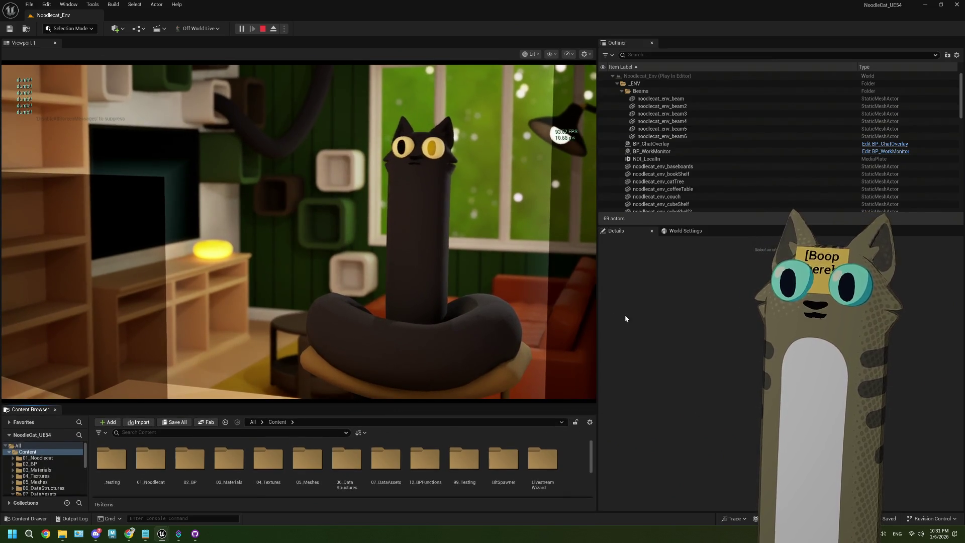
drag(598, 304, 679, 302)
drag(471, 405, 470, 437)
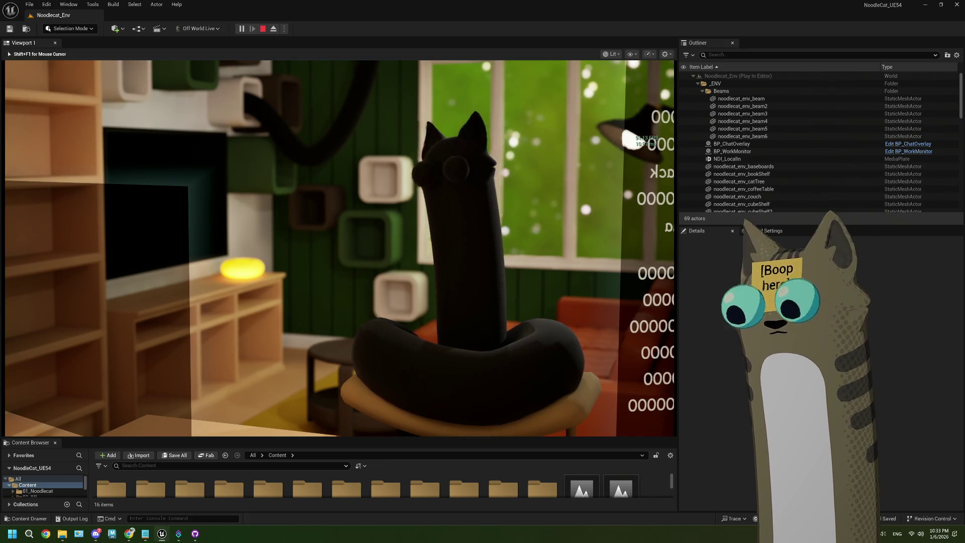
key(Escape)
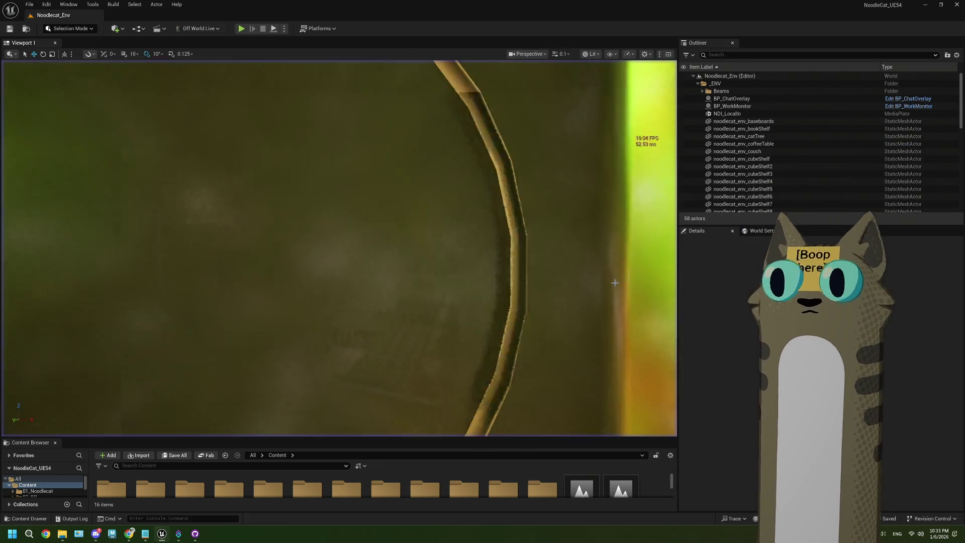
Reopen the COLOR_TESTING level and view it through the CineCameraActor
drag(514, 436, 511, 278)
drag(678, 270, 563, 270)
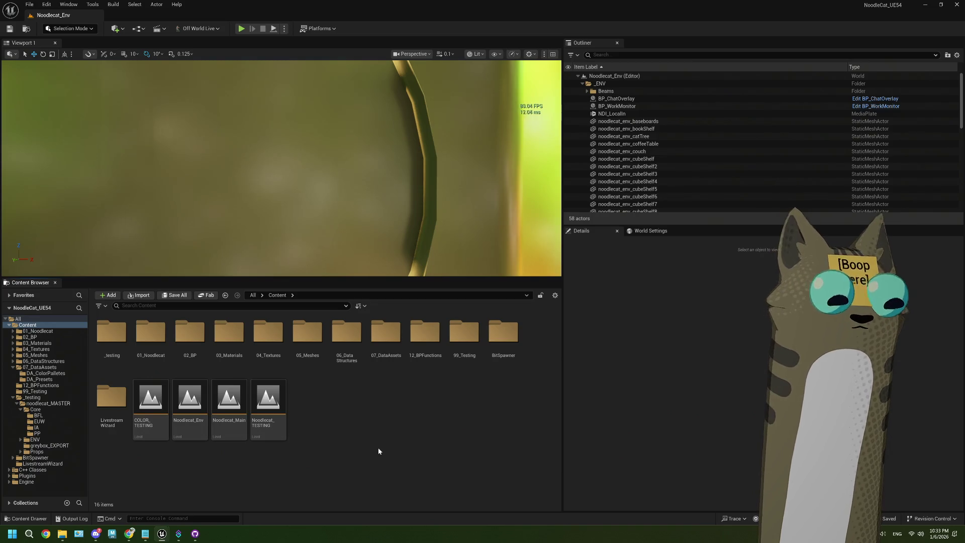
double_click(150, 400)
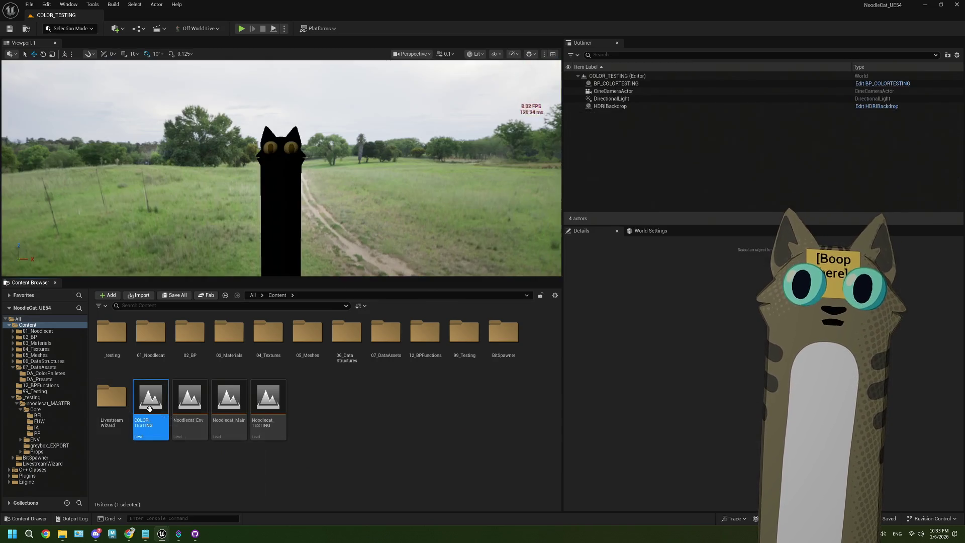
click(412, 53)
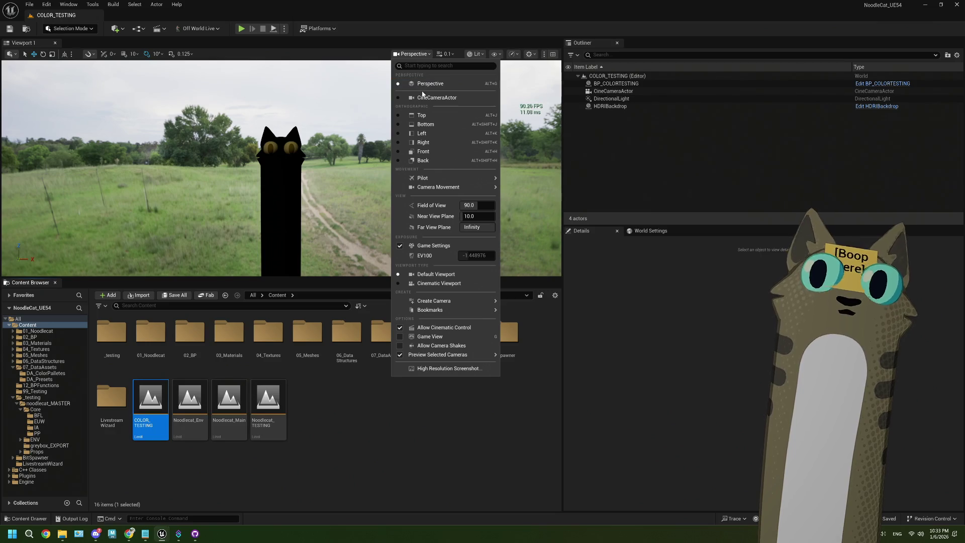
click(422, 94)
Resize the camera view and panels, and select BP_COLORTESTING to show its coat colours
click(381, 416)
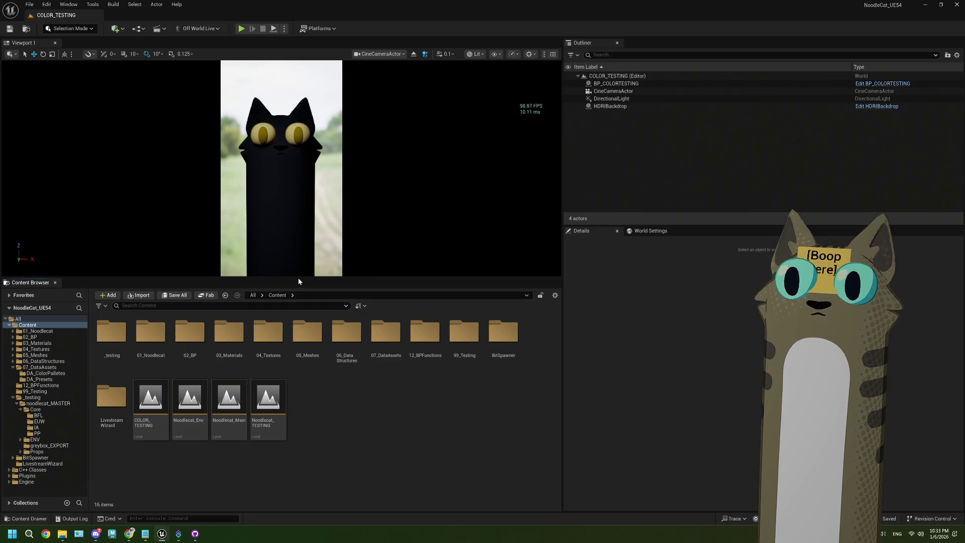
drag(297, 278, 301, 396)
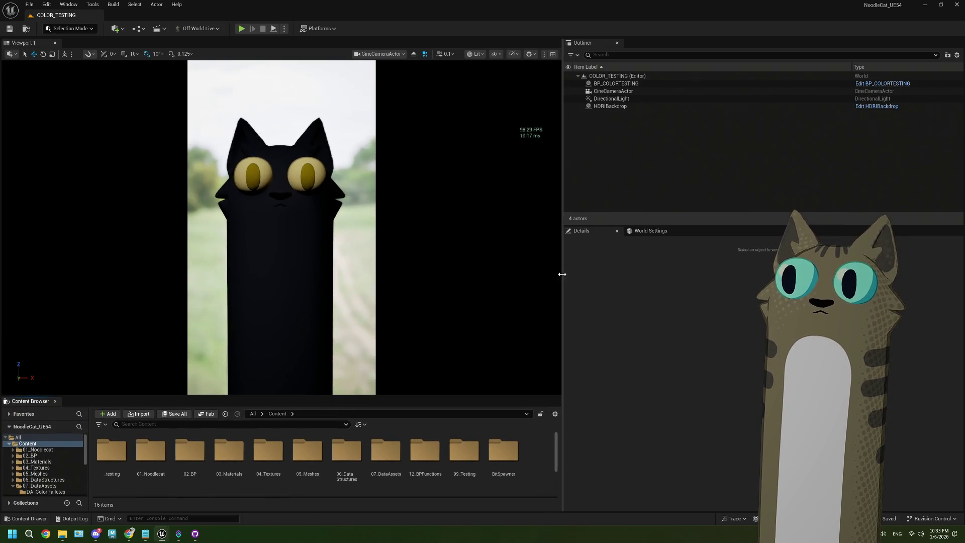
drag(563, 271, 436, 270)
click(490, 83)
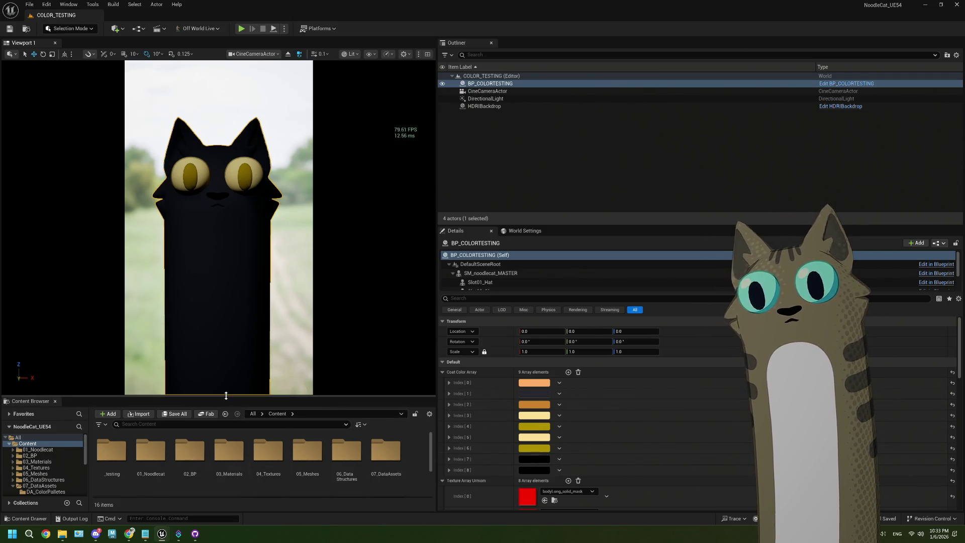
Run the EUW_Presets palette tool from the EUW folder
mouse_move(226, 395)
mouse_down()
mouse_move(229, 307)
mouse_move(231, 326)
mouse_up()
click(46, 468)
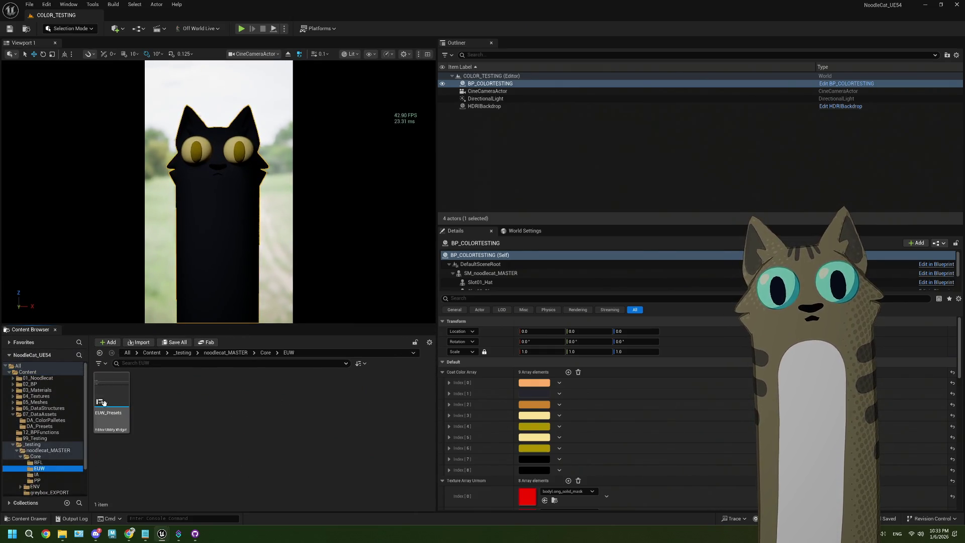
right_click(111, 407)
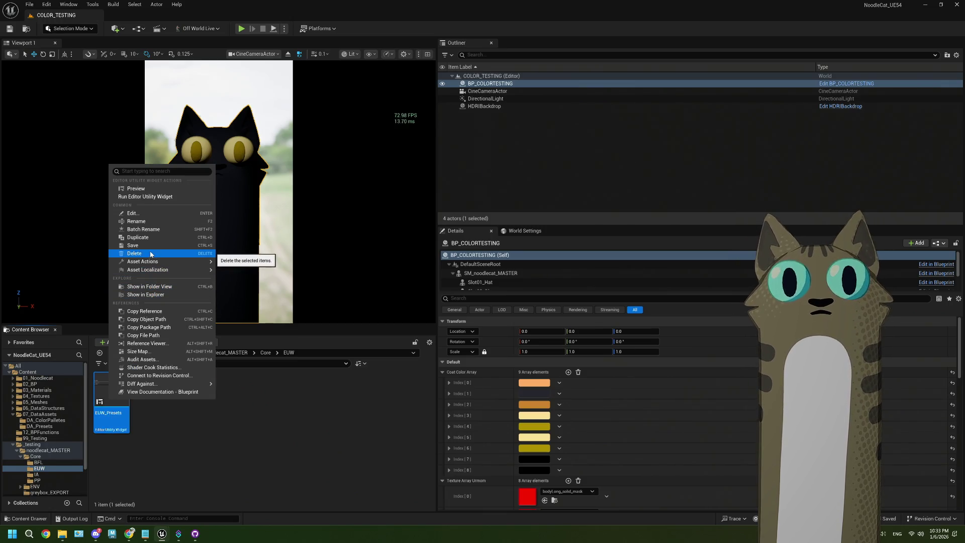
click(156, 196)
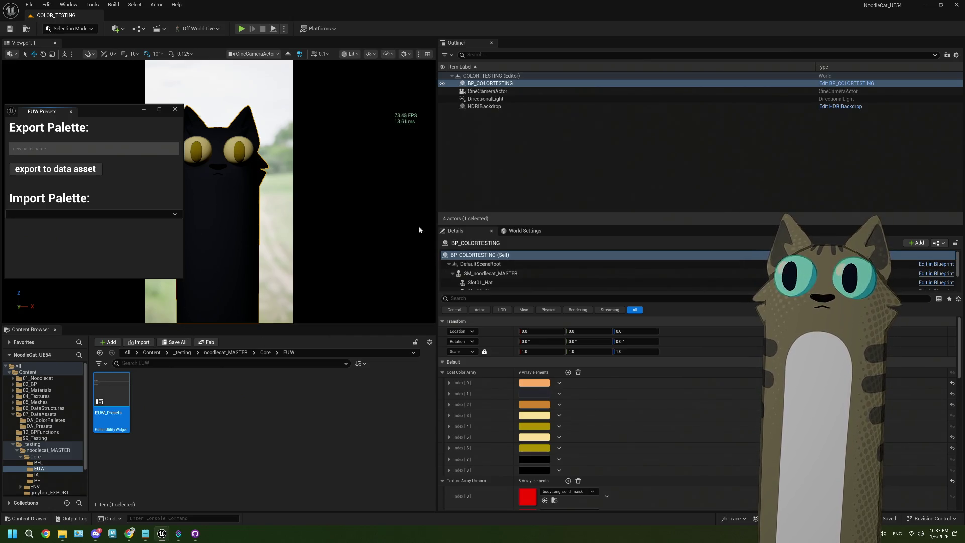
Rebalance the panels and import the chocolate palette preset
mouse_move(436, 217)
mouse_down()
mouse_move(602, 199)
mouse_move(559, 203)
mouse_up()
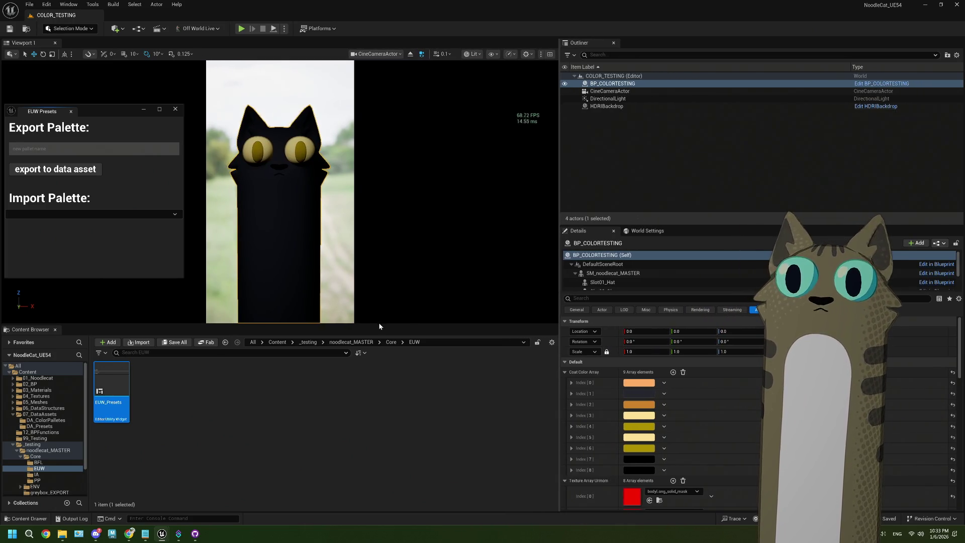
drag(379, 323, 374, 375)
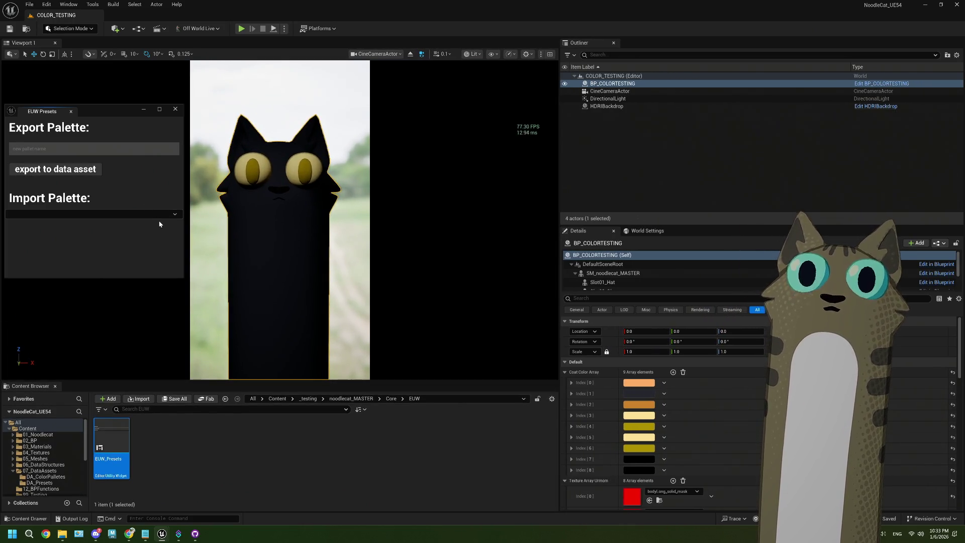
click(154, 215)
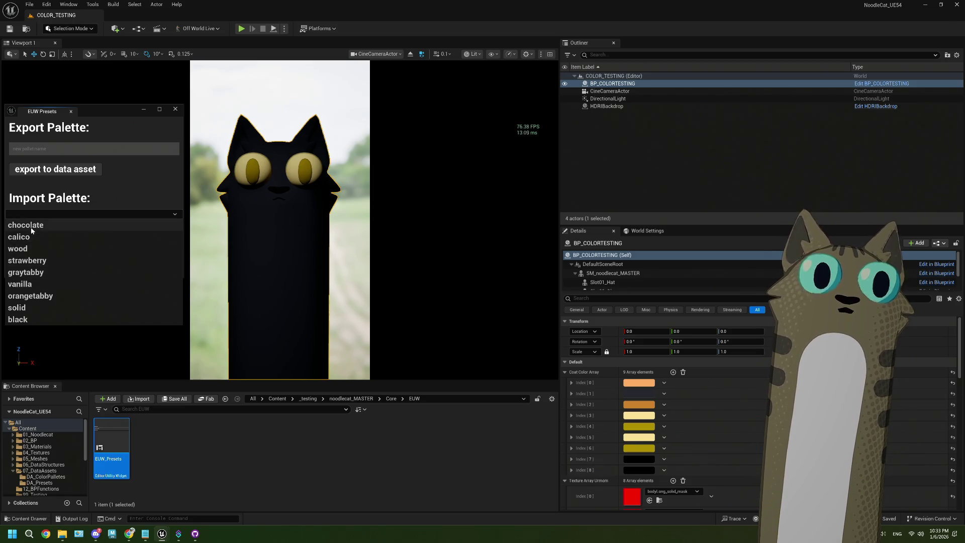
click(56, 225)
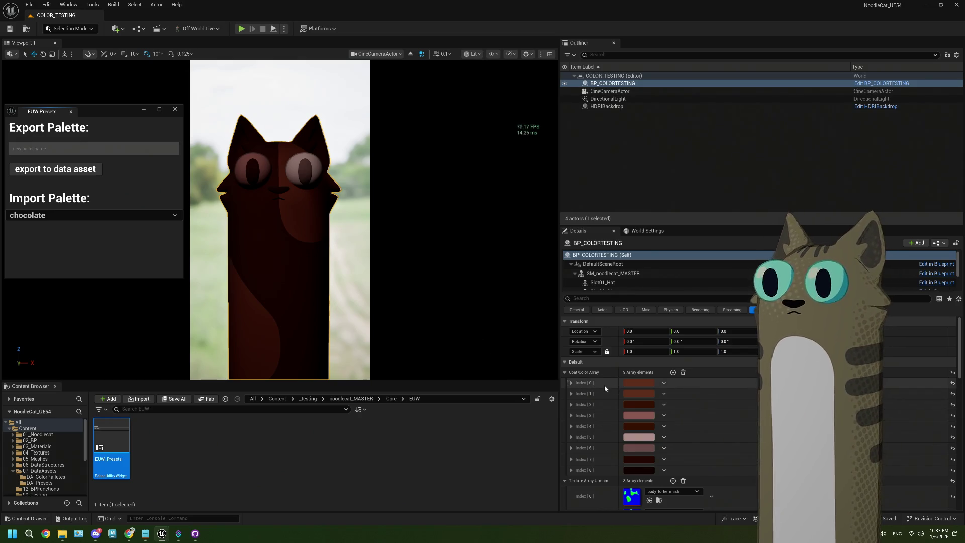
Shift the first coat colour, Index [0], toward orange and apply it
click(638, 388)
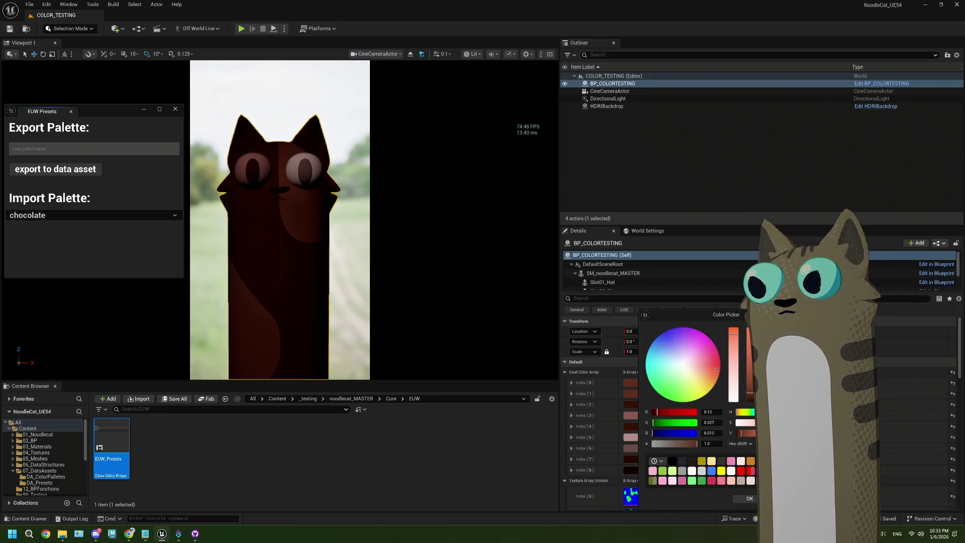
drag(739, 415, 738, 412)
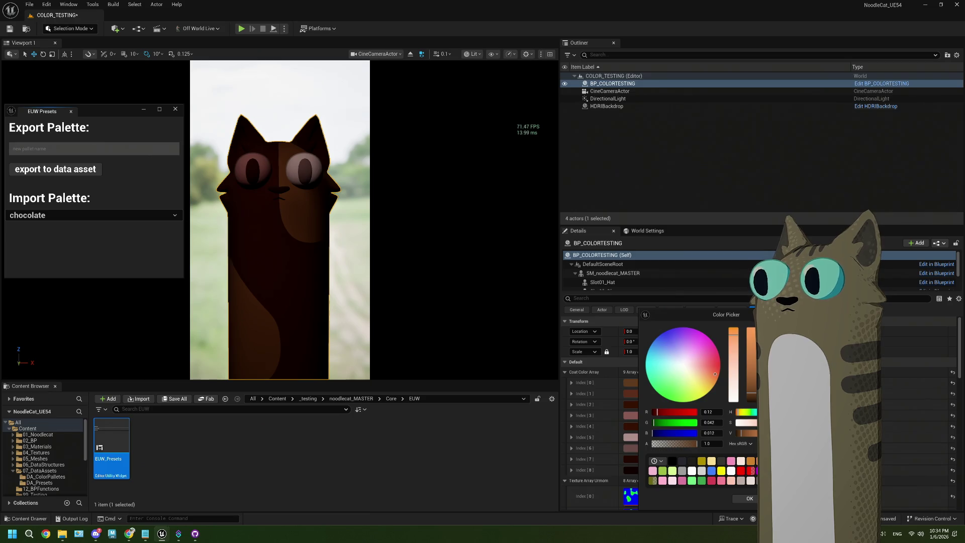
click(749, 498)
click(631, 393)
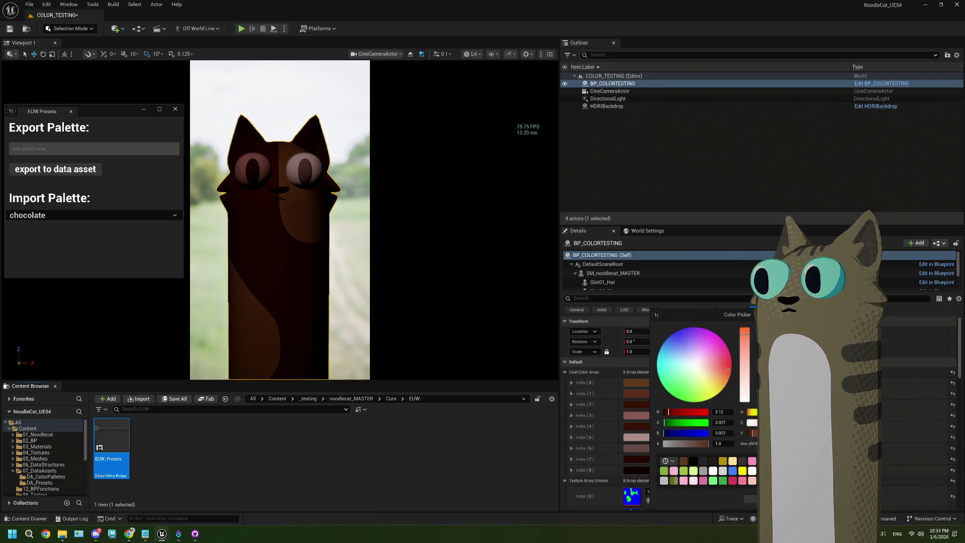
click(632, 382)
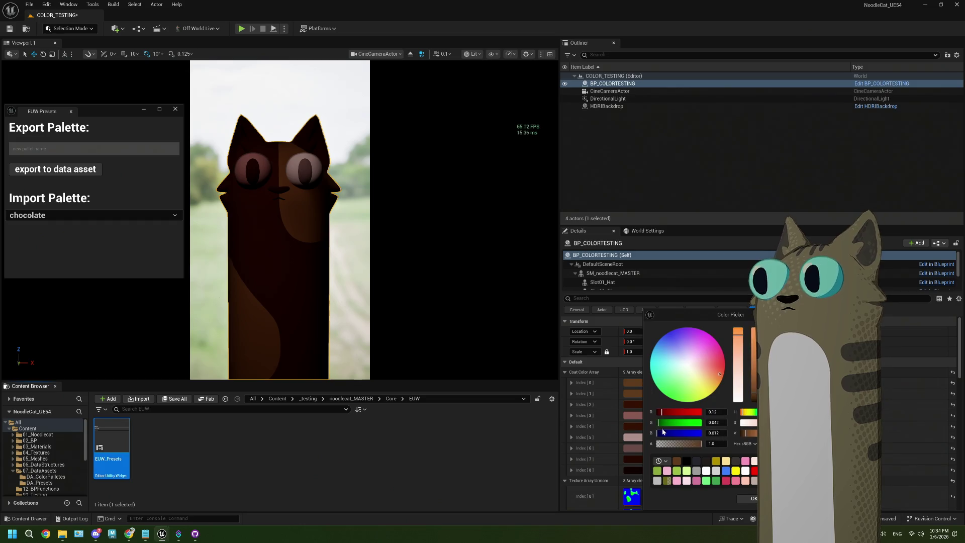
click(749, 498)
Sample a brown from the screen for the dark red-brown coat colour, undoing a saturation change
click(635, 405)
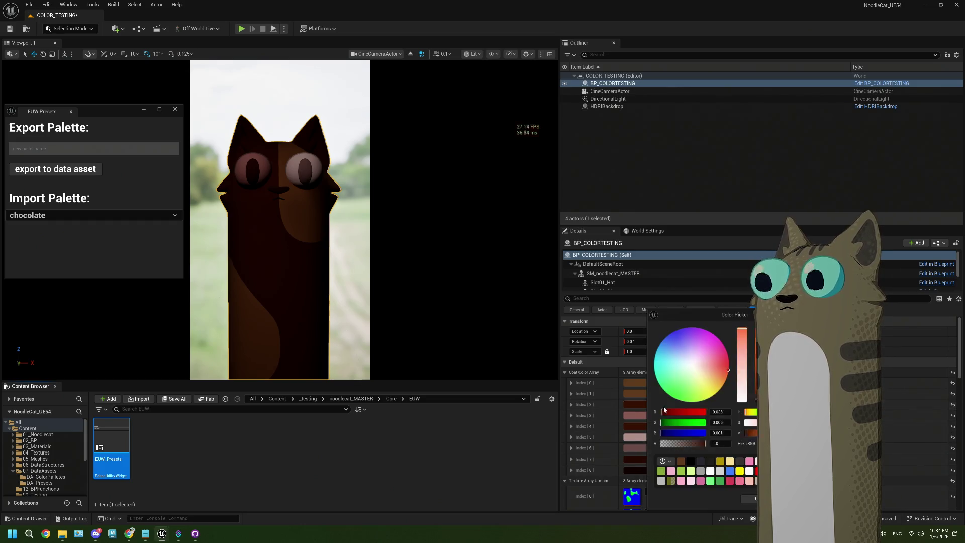
click(844, 335)
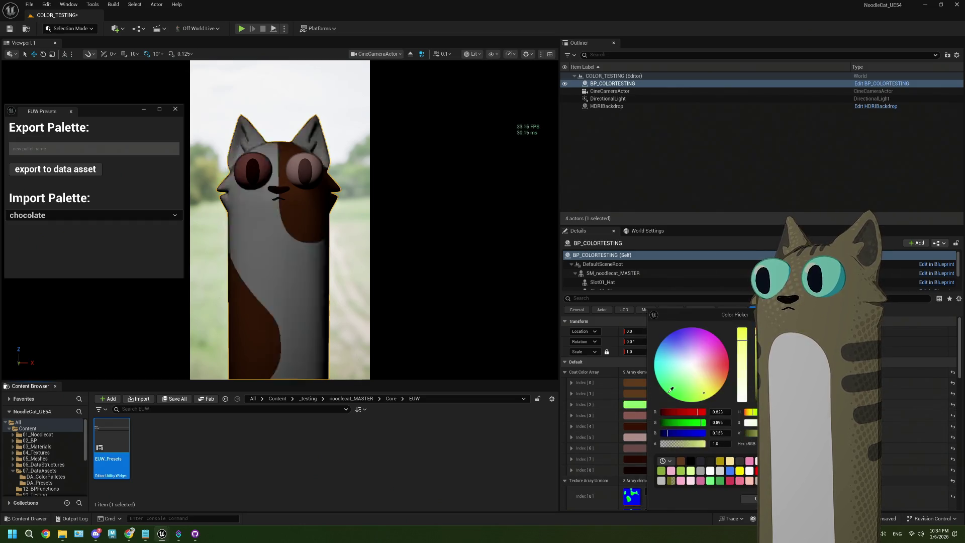
click(640, 386)
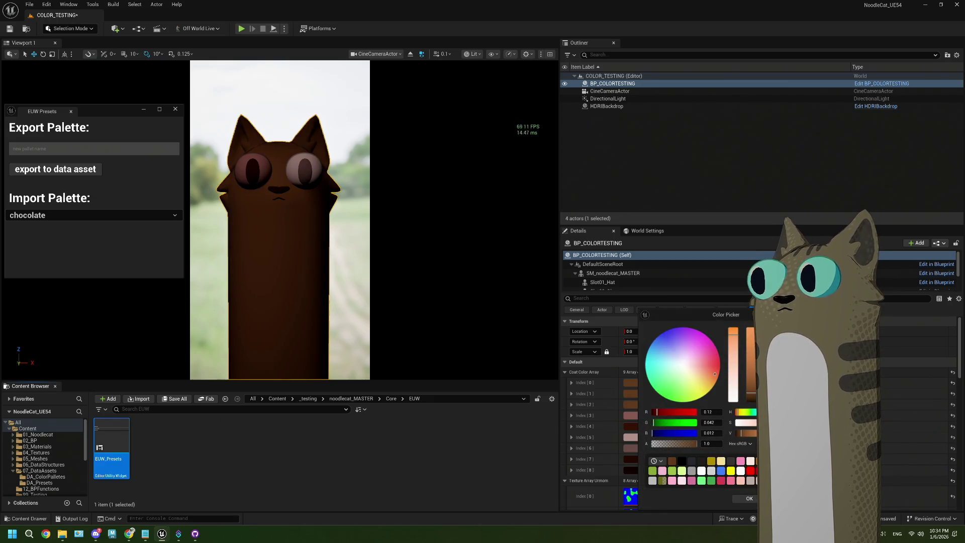
drag(731, 334, 729, 327)
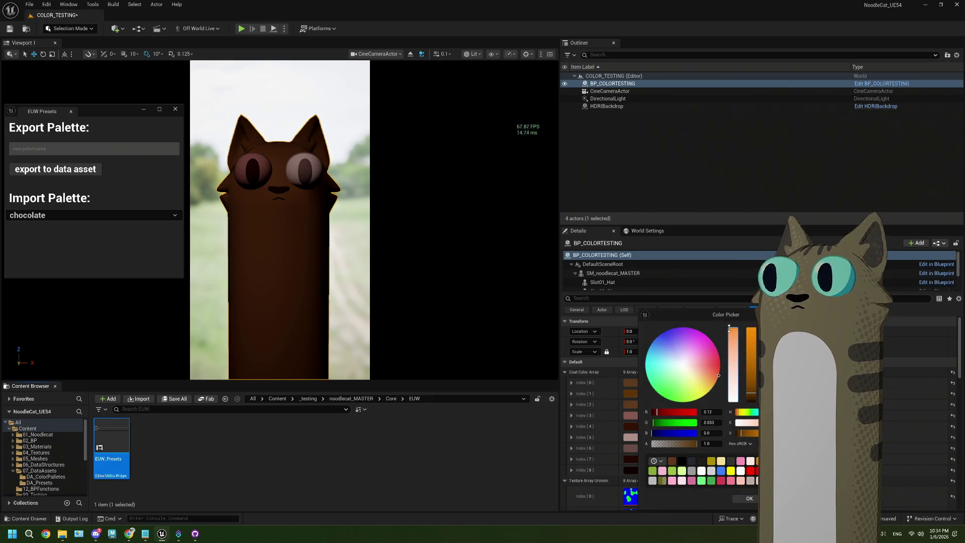
key(ctrl+z)
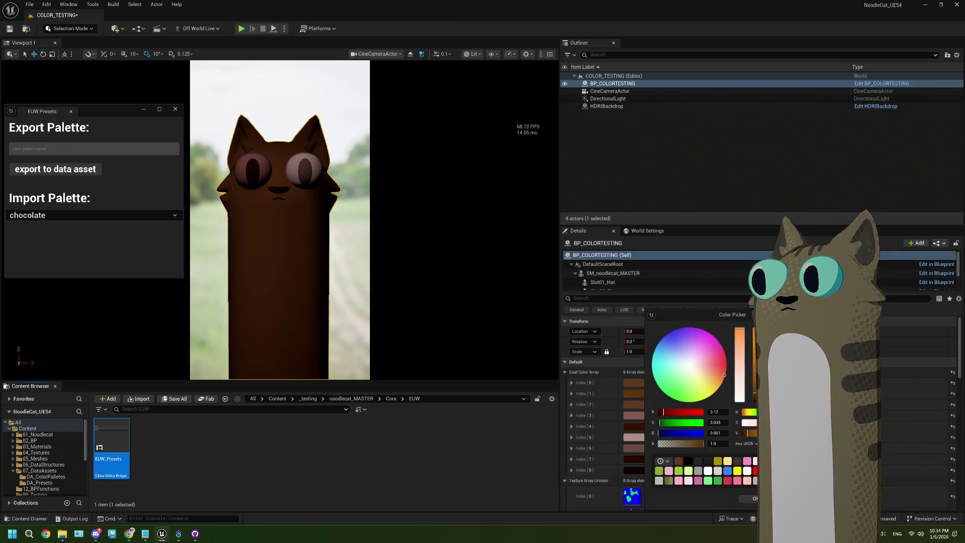
click(642, 382)
click(642, 382)
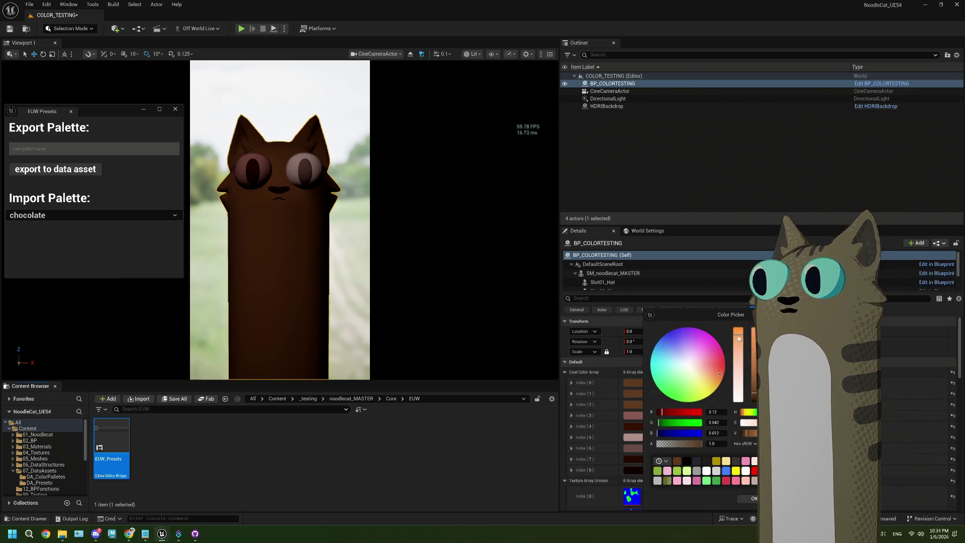
key(ctrl+z)
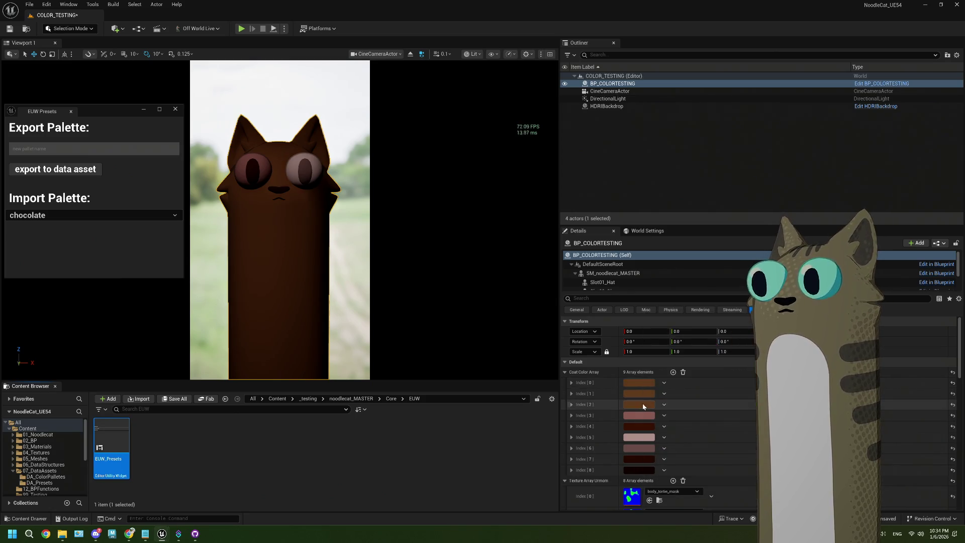
Push the first coat colour to full saturation and darken it; cancel a light grey for the second
drag(738, 348, 736, 327)
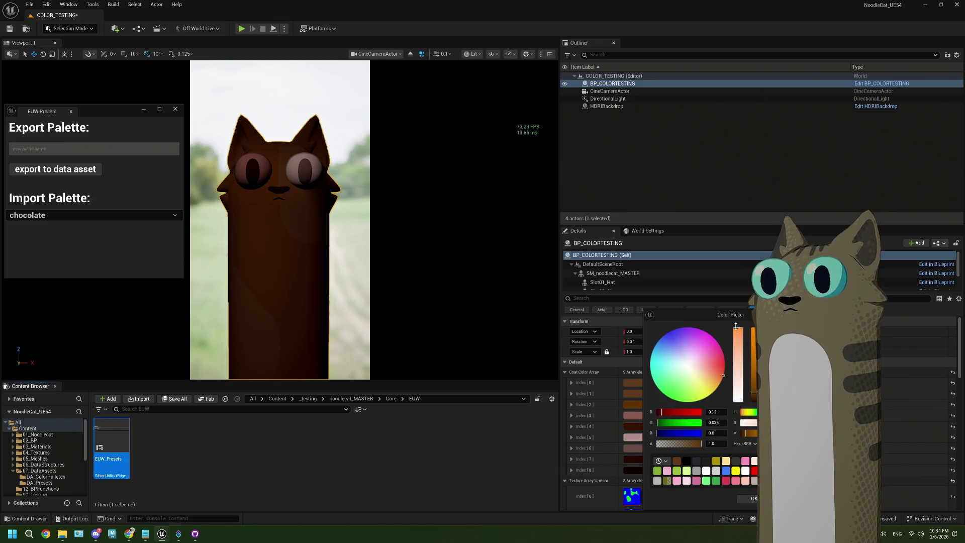
drag(754, 393, 756, 397)
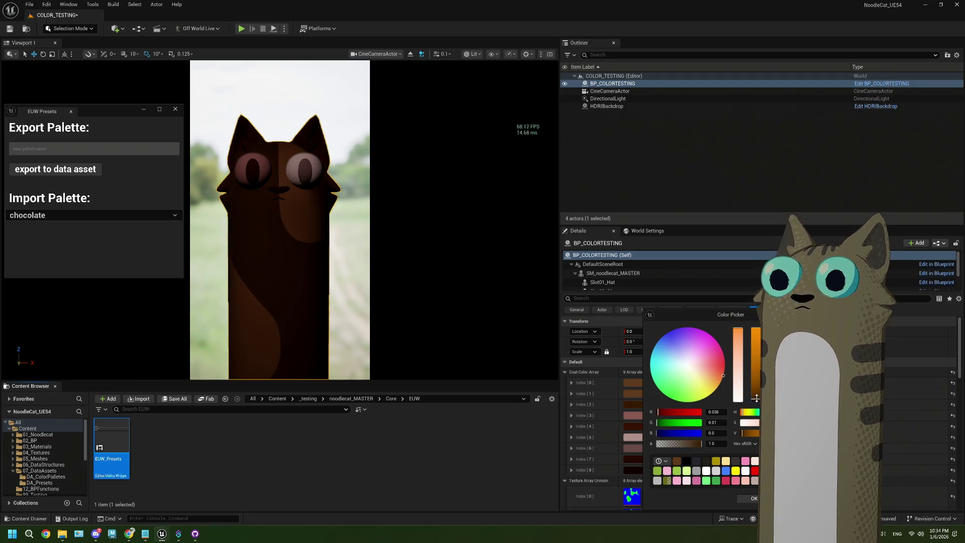
click(646, 381)
click(646, 382)
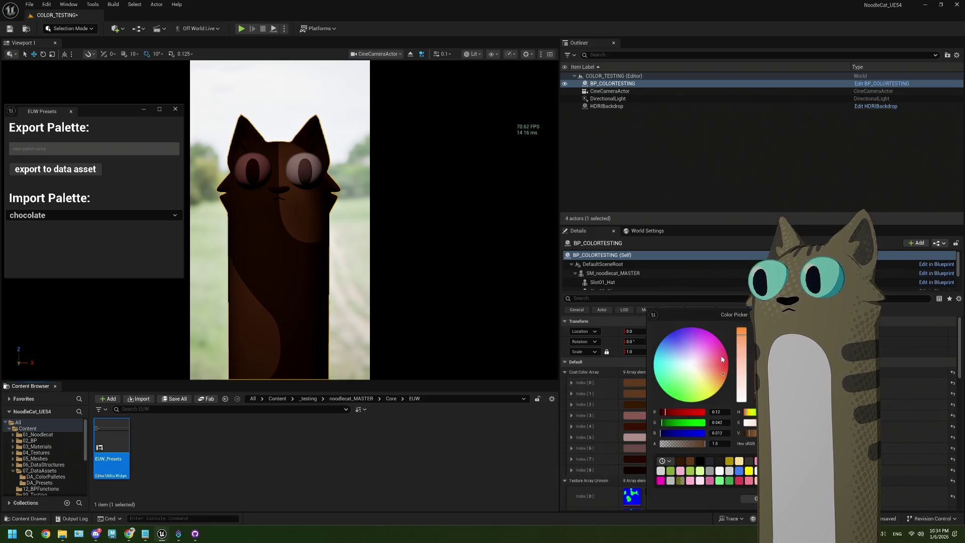
key(Escape)
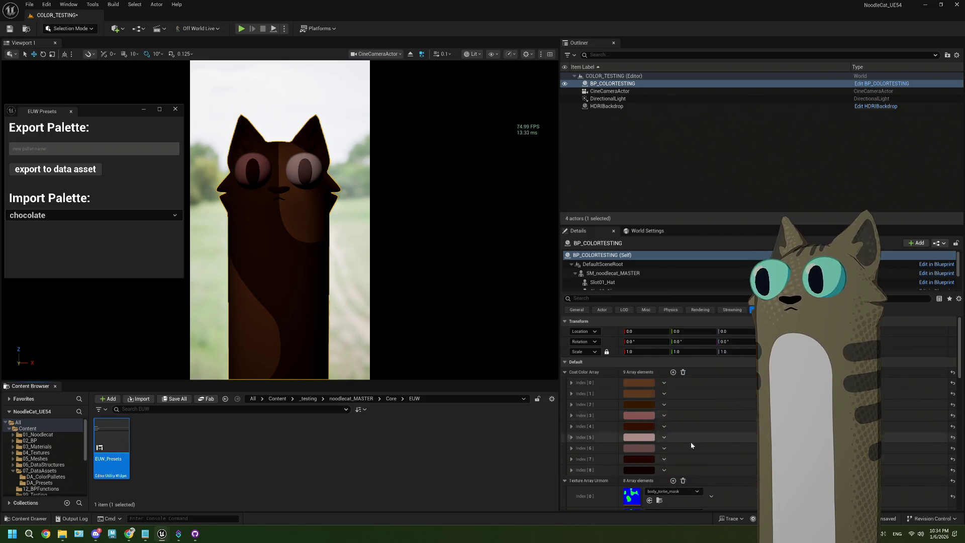
click(628, 394)
mouse_move(724, 348)
mouse_down()
mouse_move(725, 398)
mouse_move(745, 357)
mouse_up()
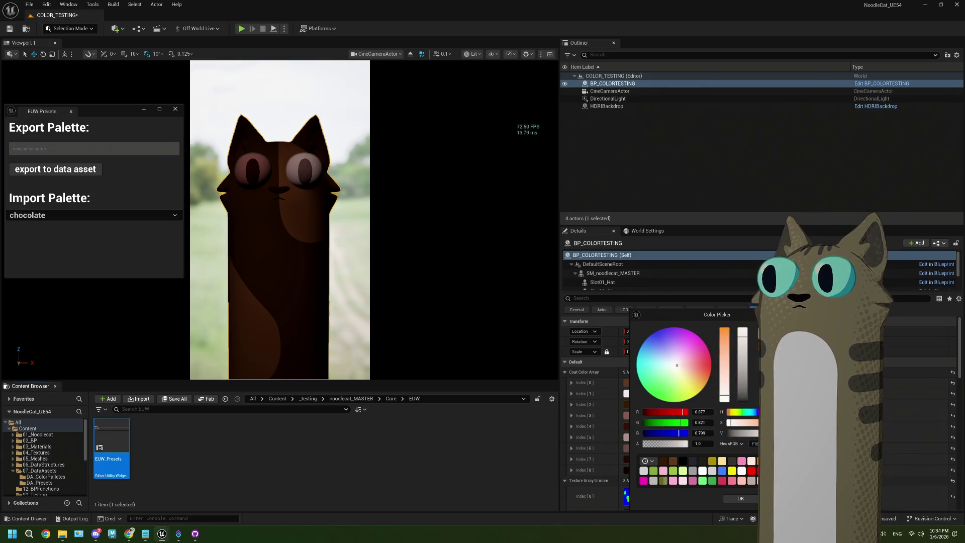
key(Escape)
Make the first coat colour fully saturated and slightly brighter, then confirm it
click(640, 383)
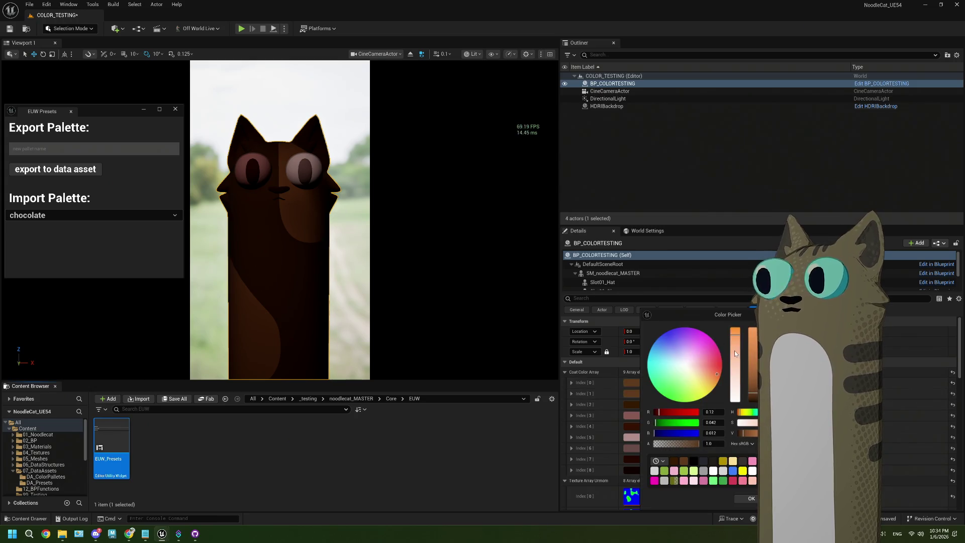
drag(734, 351, 736, 374)
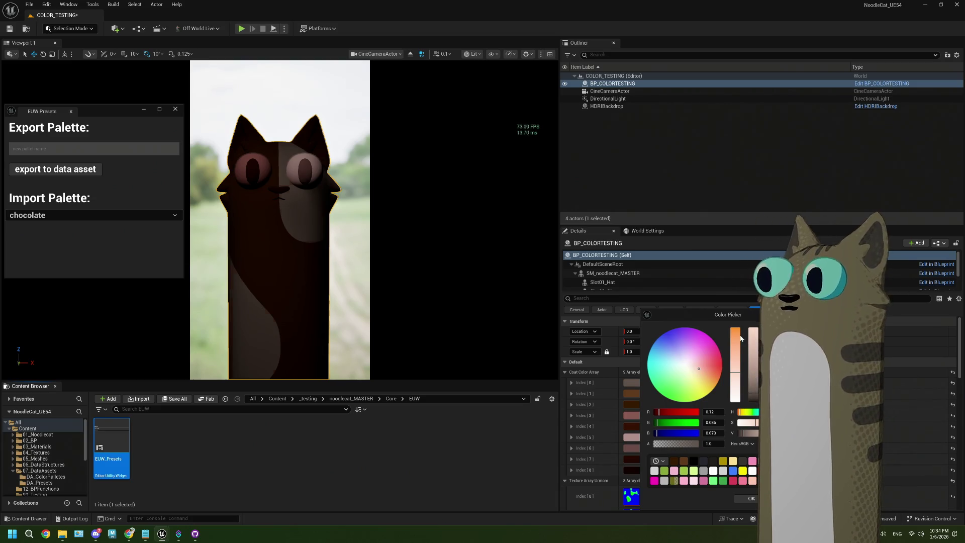
drag(737, 375, 737, 330)
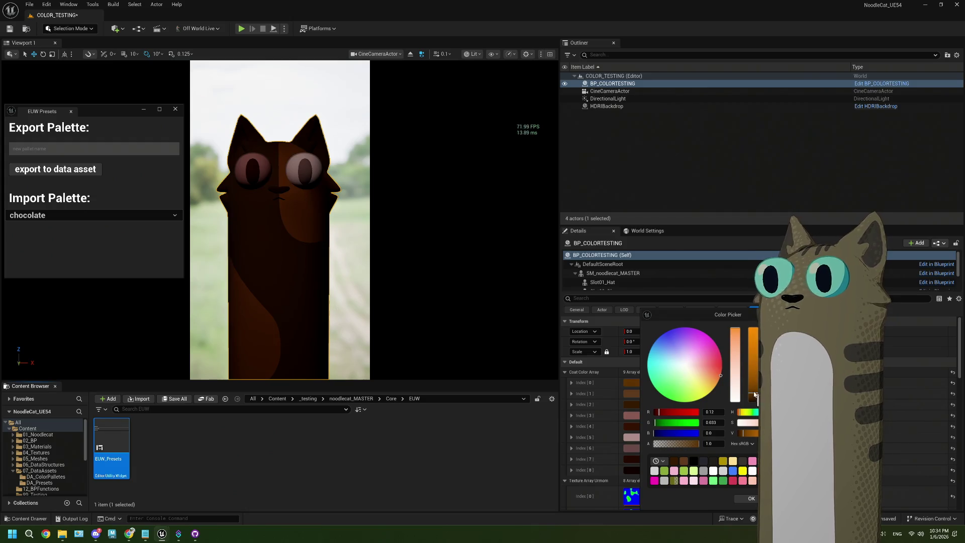
drag(753, 393, 752, 380)
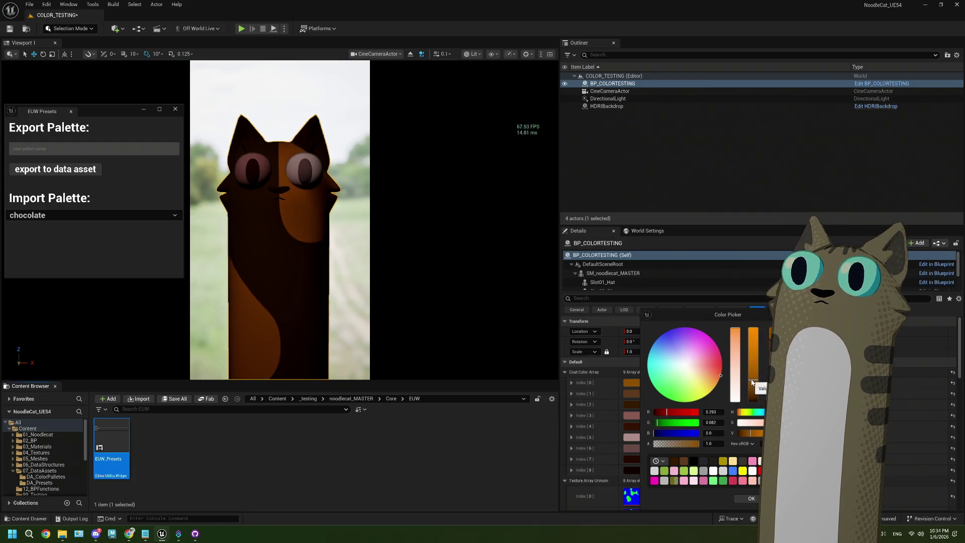
click(736, 333)
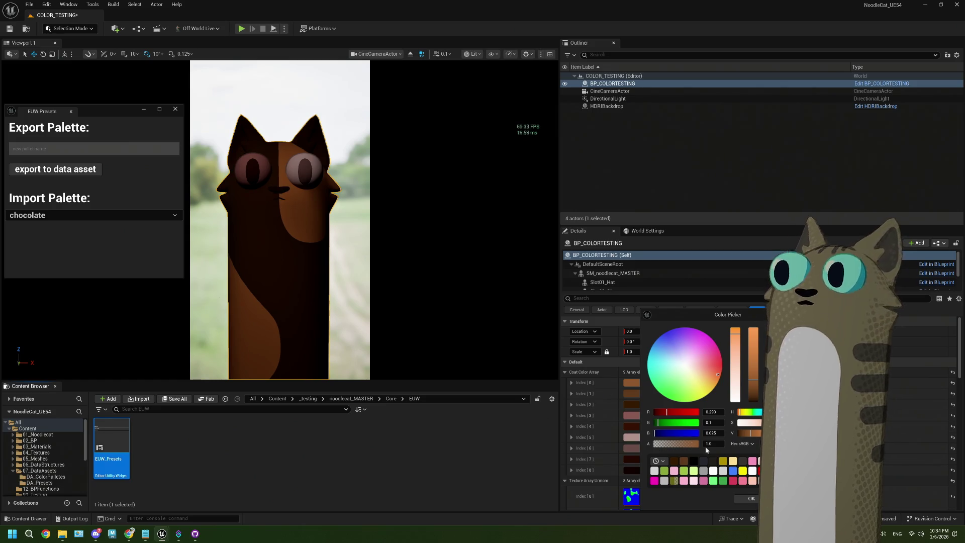
key(Escape)
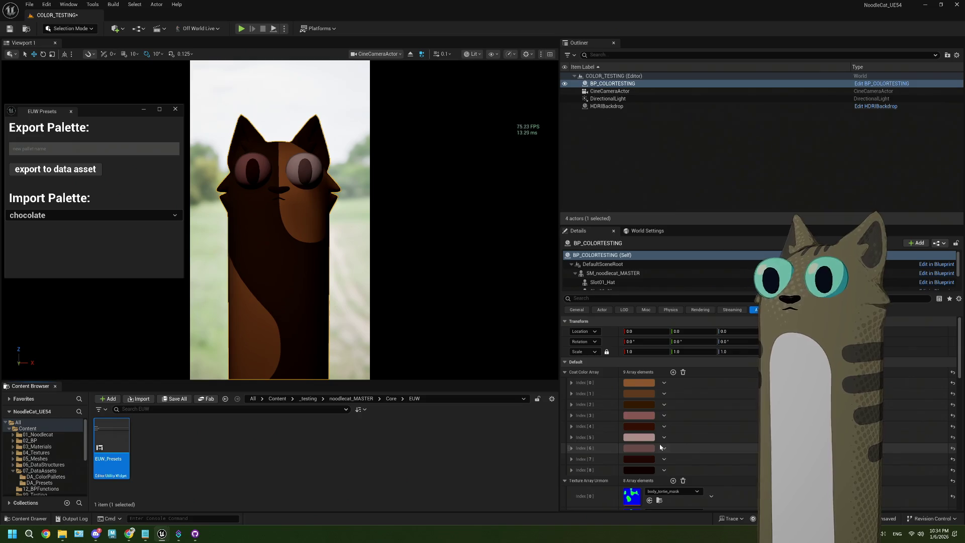
click(647, 417)
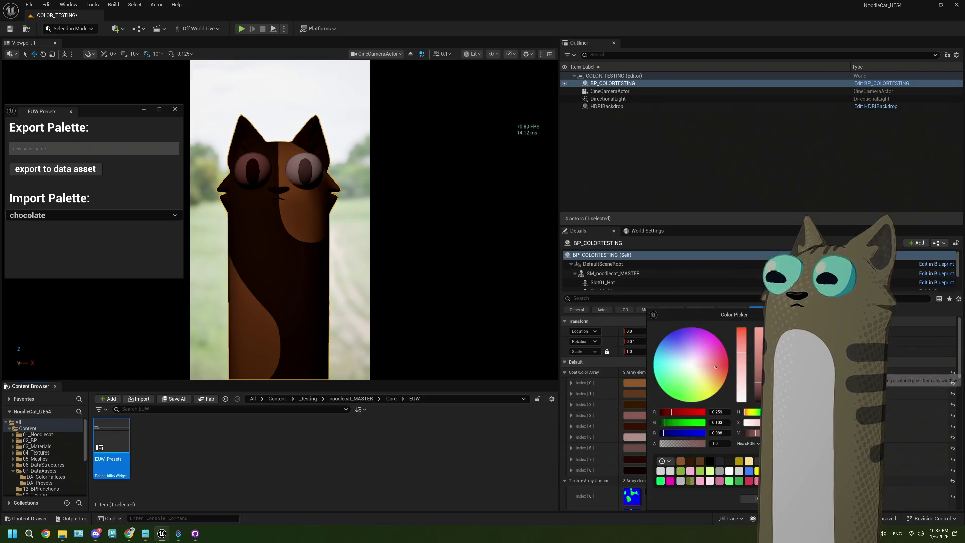
Set coat colour entries 3 and 4 to pale yellow and olive yellow
click(748, 461)
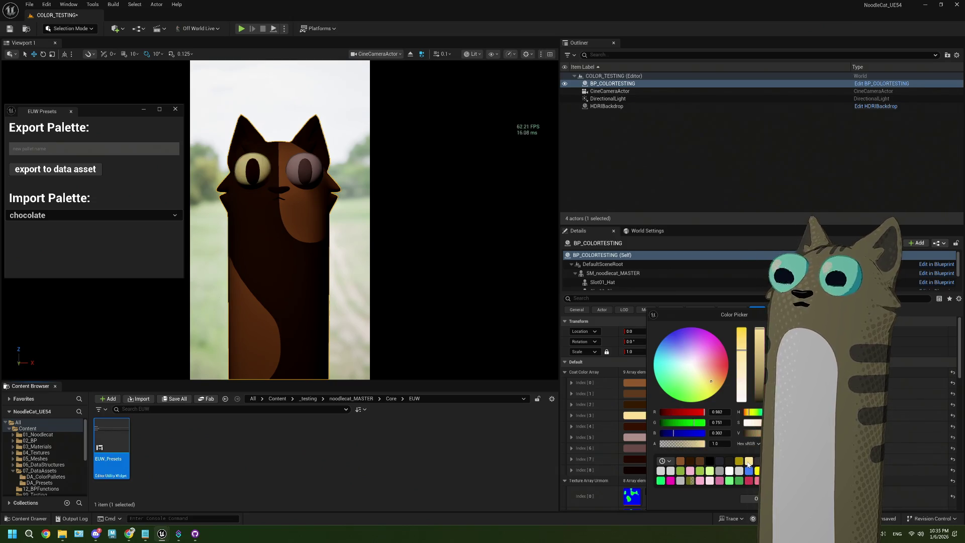
click(752, 499)
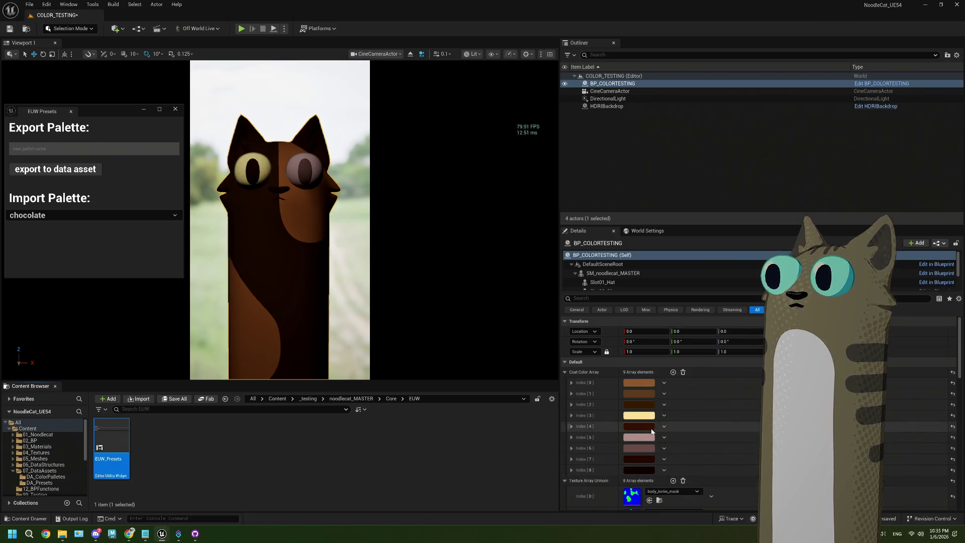
click(639, 427)
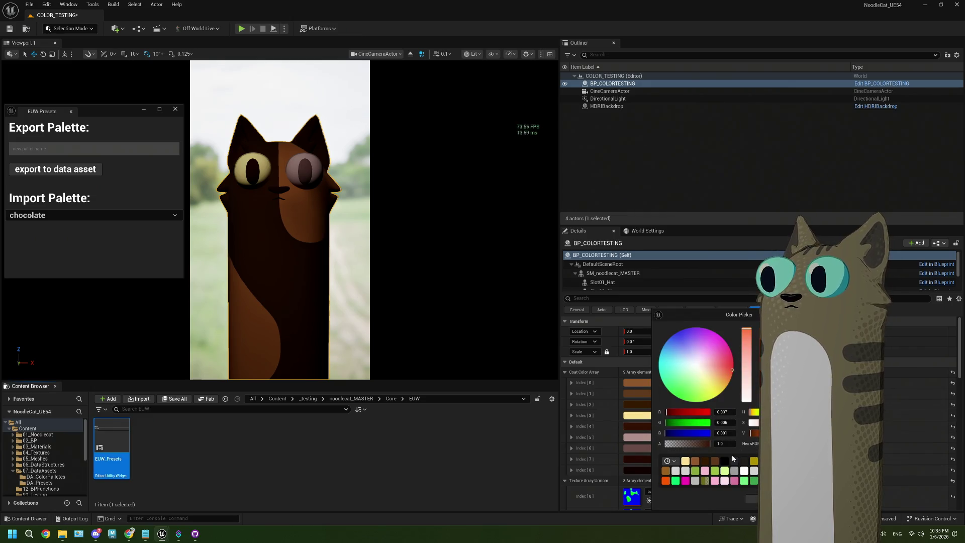
click(754, 461)
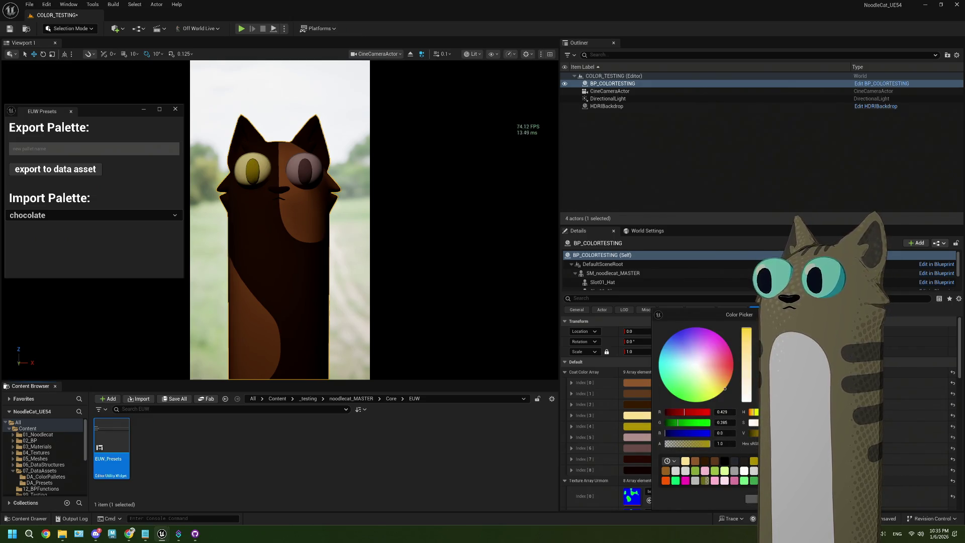
click(751, 498)
Change coat entry 5 to pale yellow and coat entry 6 to olive
click(637, 437)
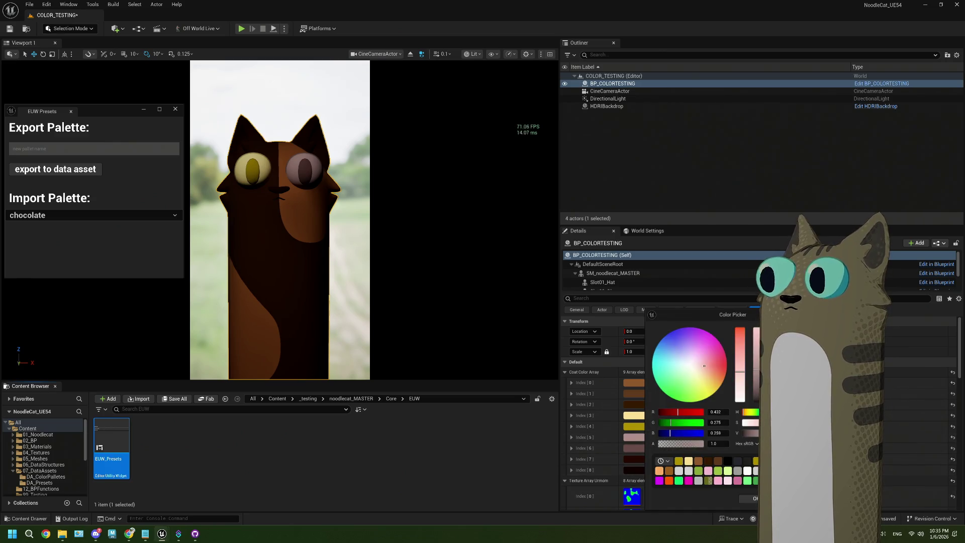
drag(704, 366, 710, 381)
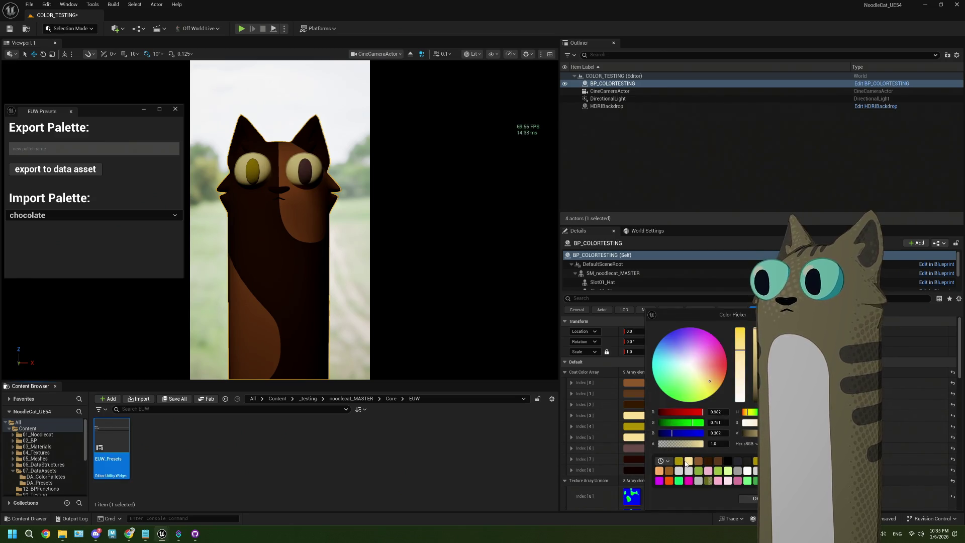
click(754, 498)
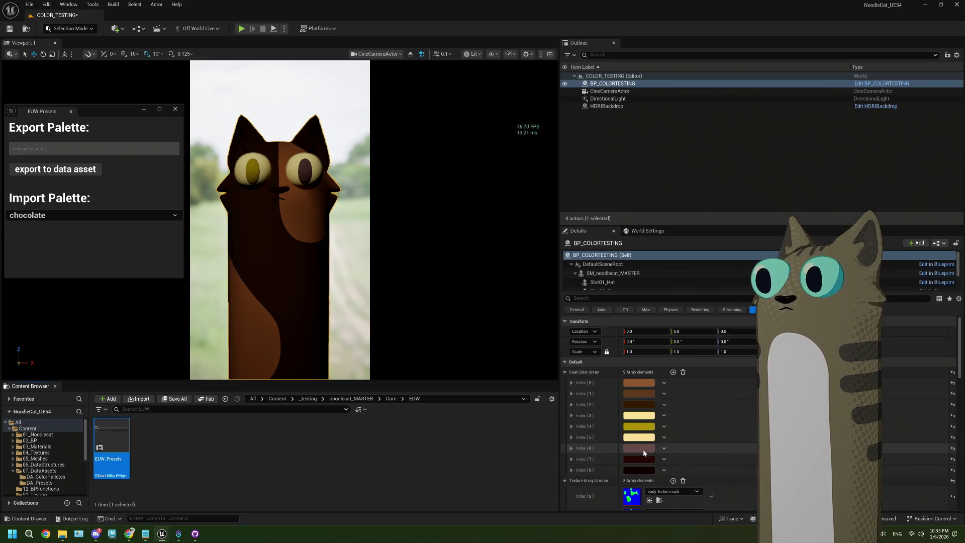
click(634, 448)
click(687, 462)
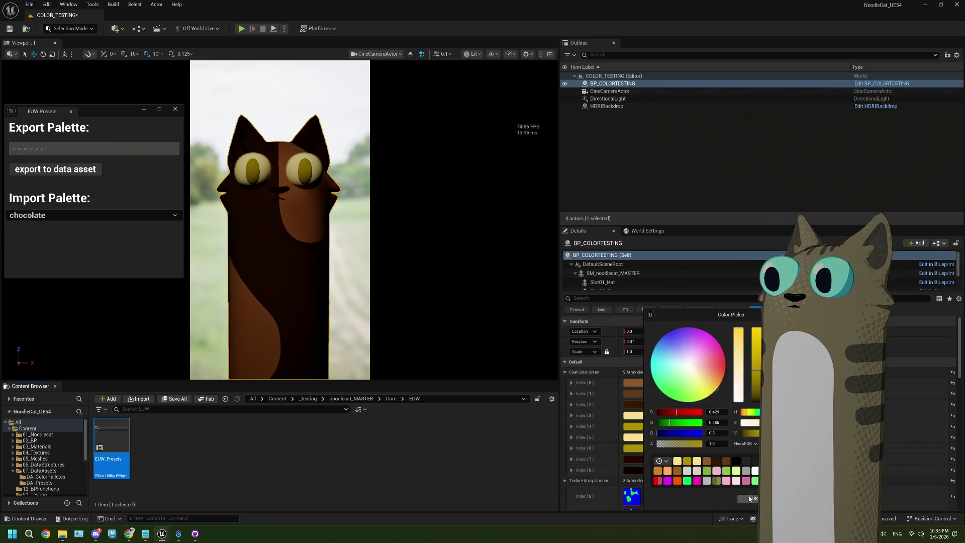
click(754, 499)
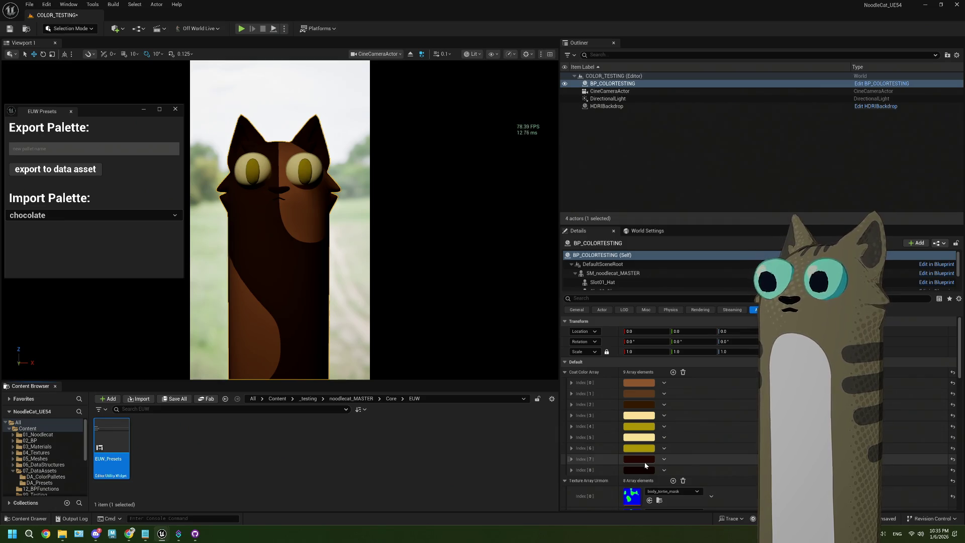
Look over coat entries 7 and 8, leaving entry 8 dark
click(644, 461)
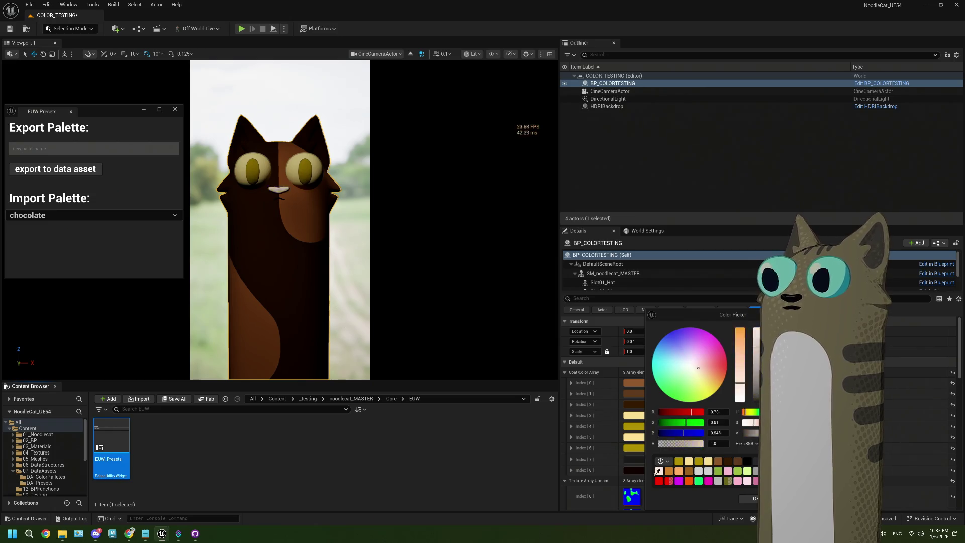
click(641, 471)
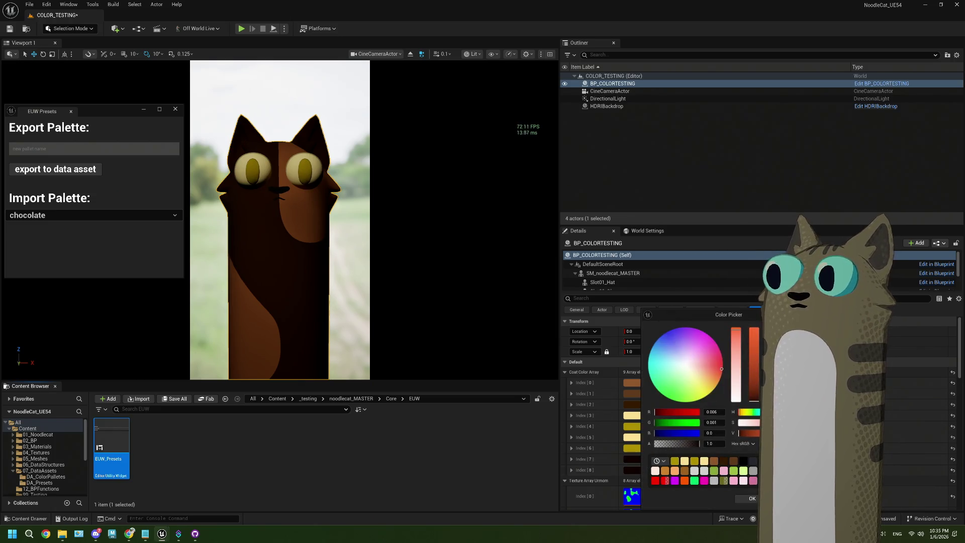
click(752, 498)
text(w)
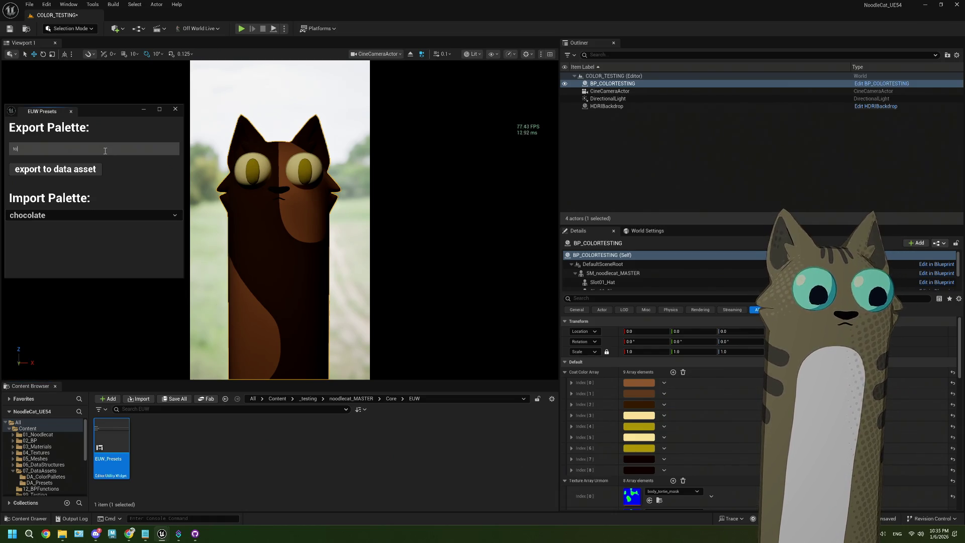
Export the current coat colours as palette 'tortie', then import the vanilla palette
text(rtie)
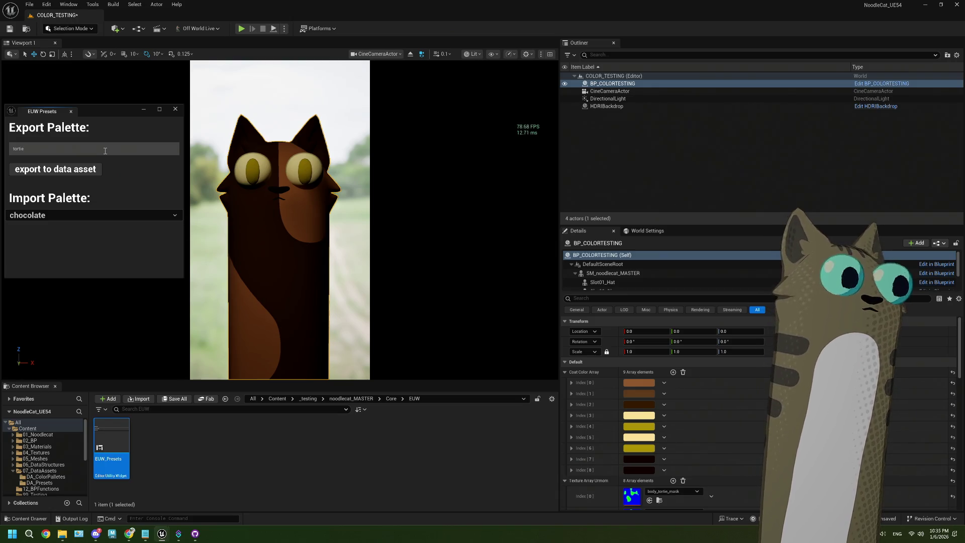
click(57, 171)
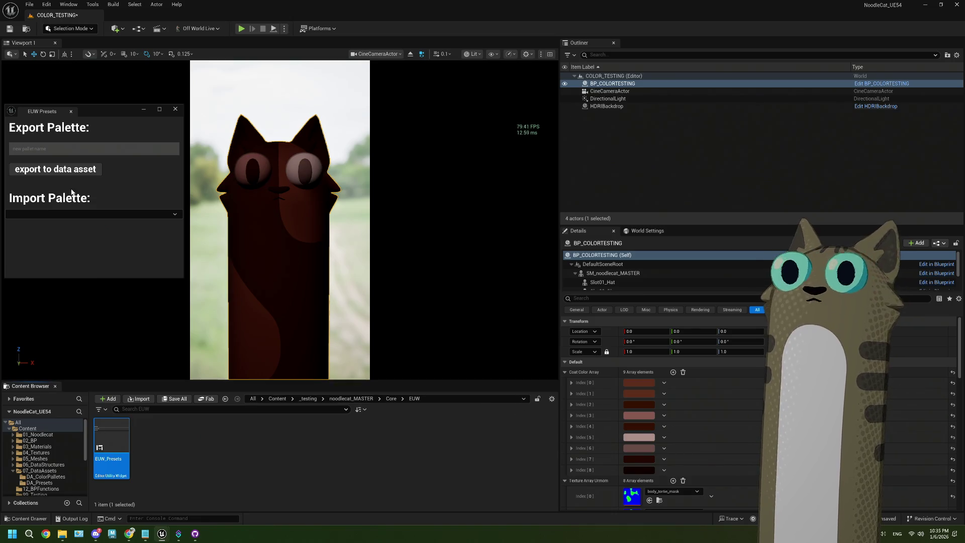
click(48, 217)
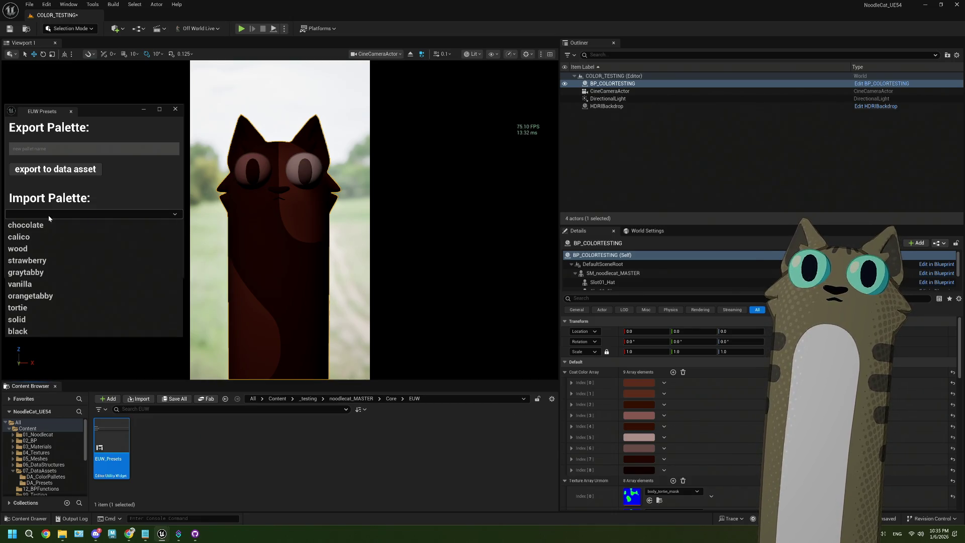
click(38, 285)
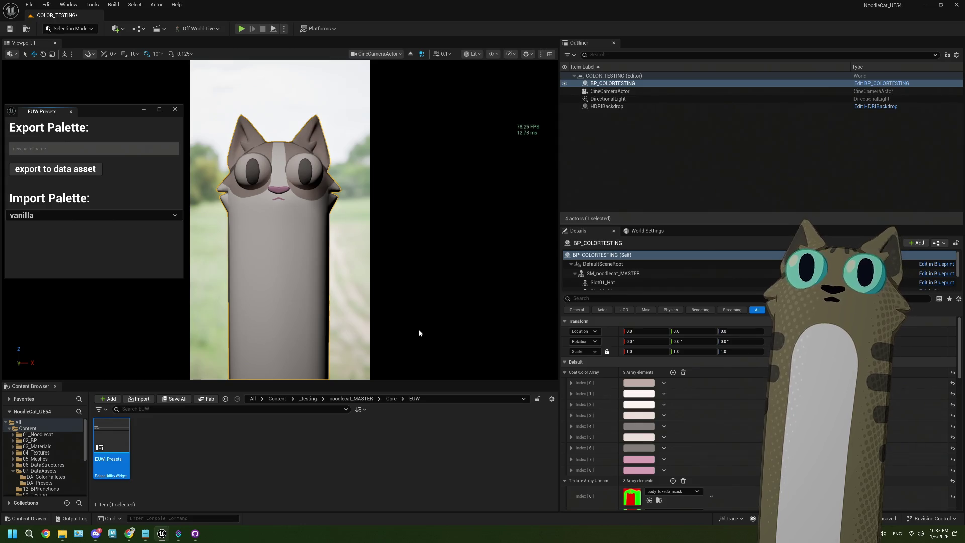
Darken coat entry 0's ear and eye patches and make coat entry 3 pale green
click(632, 383)
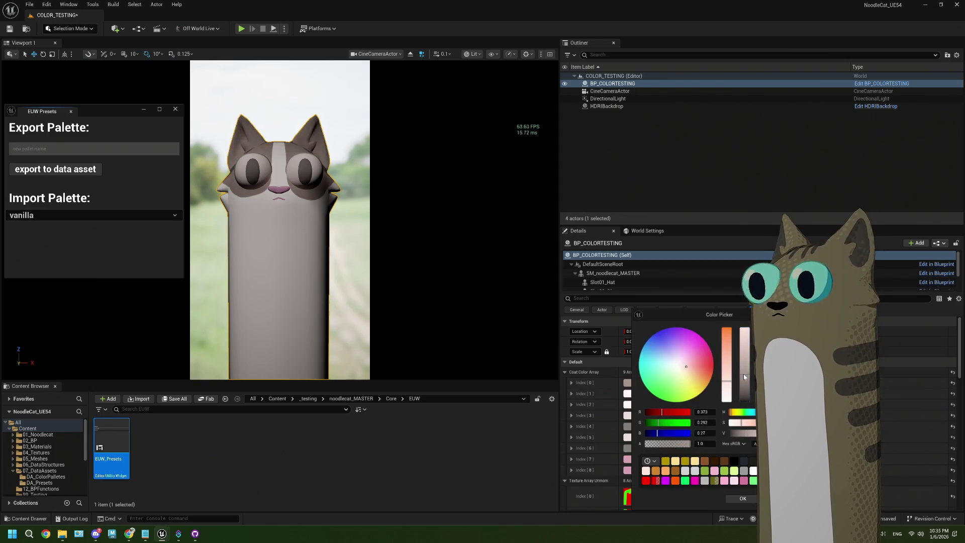
drag(744, 376, 745, 398)
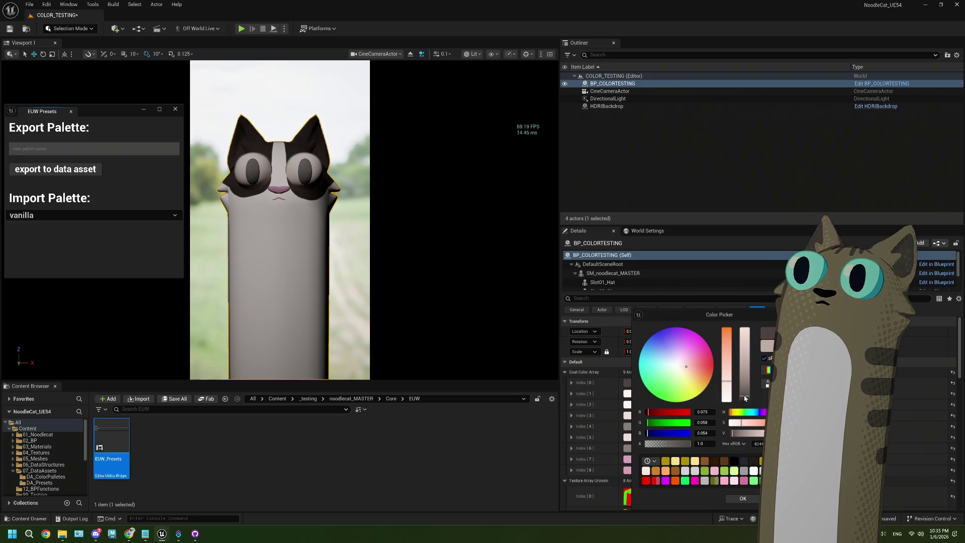
key(Return)
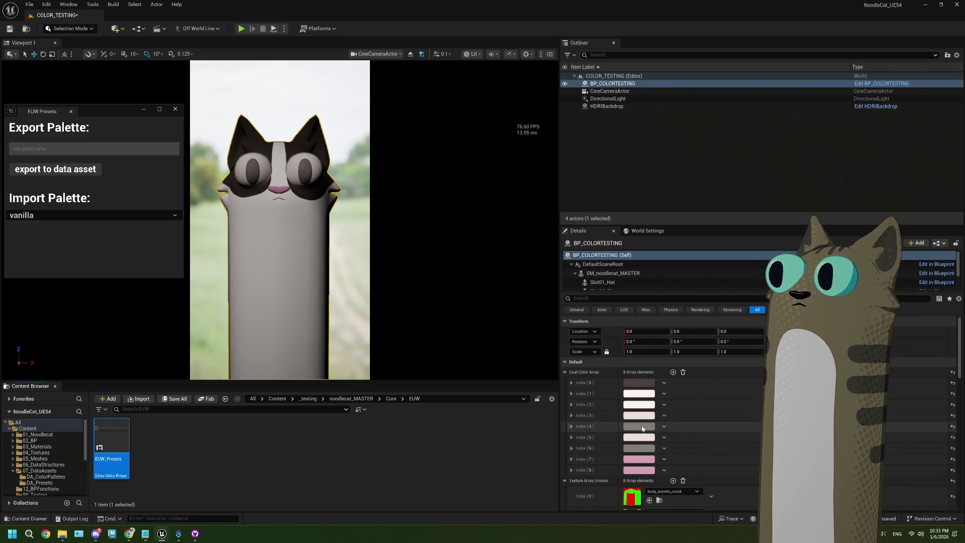
click(640, 426)
click(637, 417)
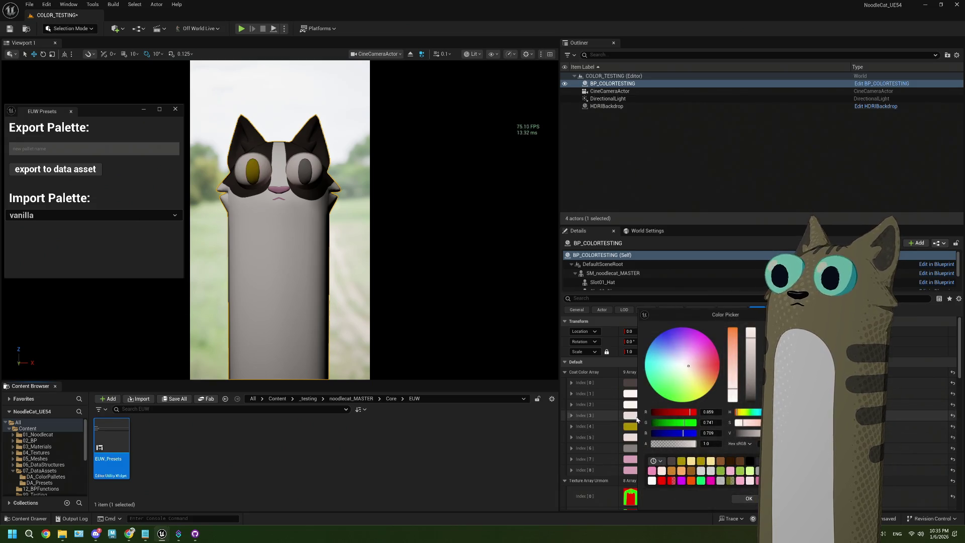
click(752, 412)
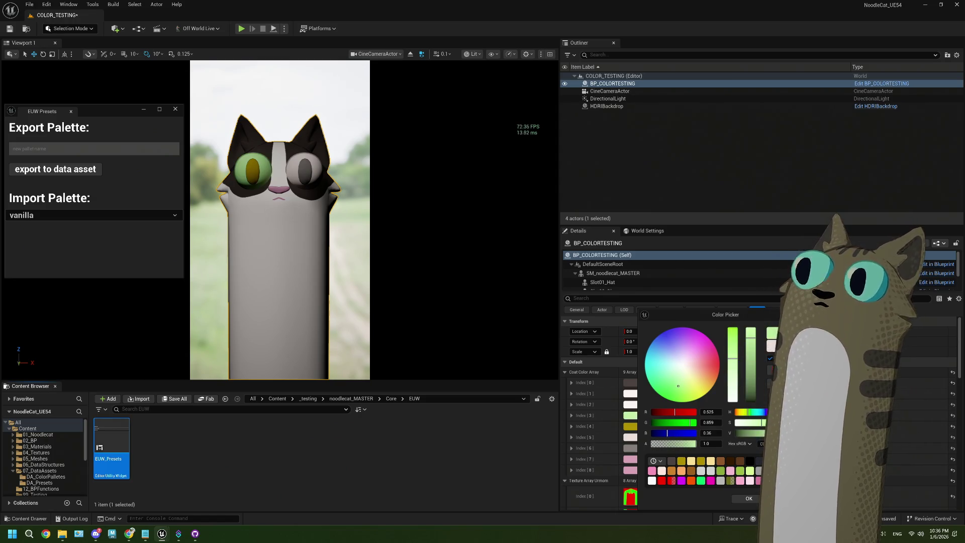
click(750, 499)
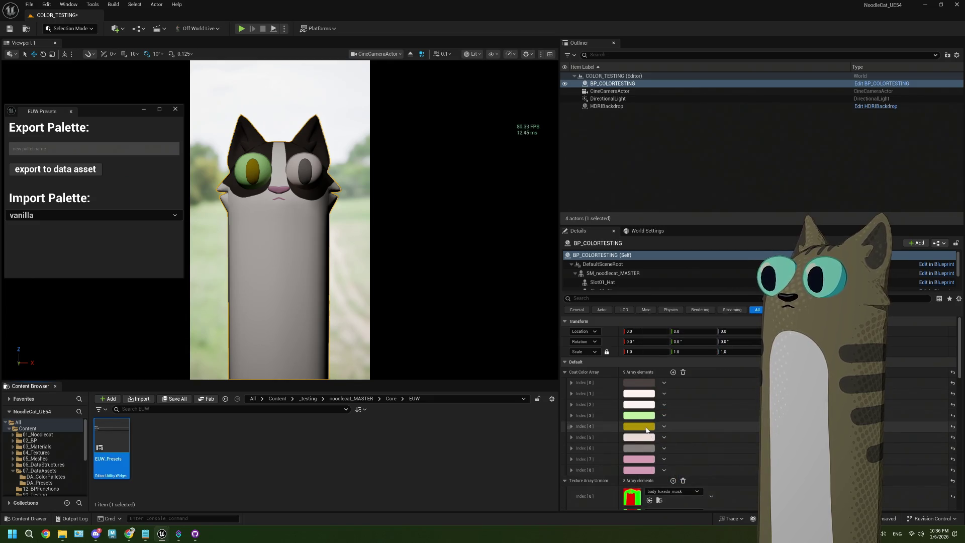
Give both eye entries, 4 and 6, the same darker green
click(647, 428)
click(719, 475)
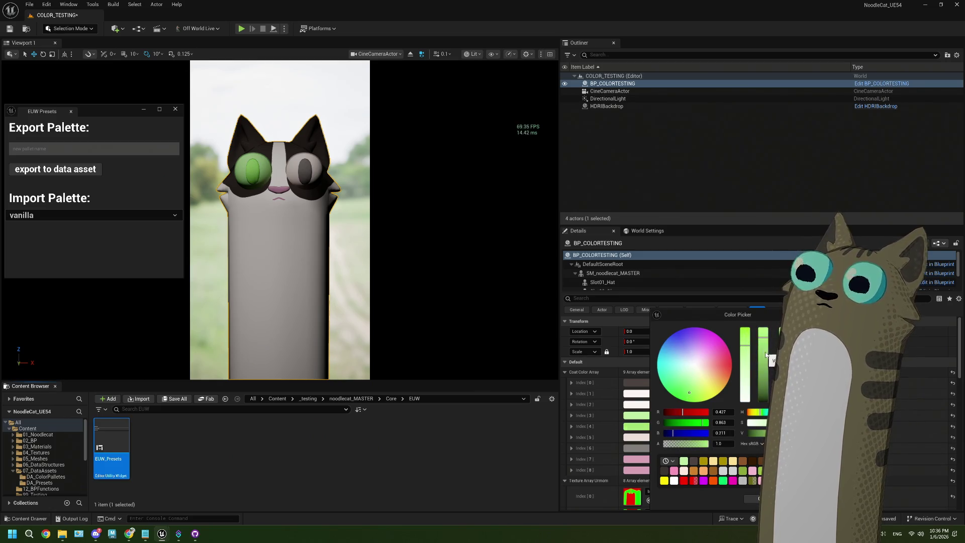
click(763, 373)
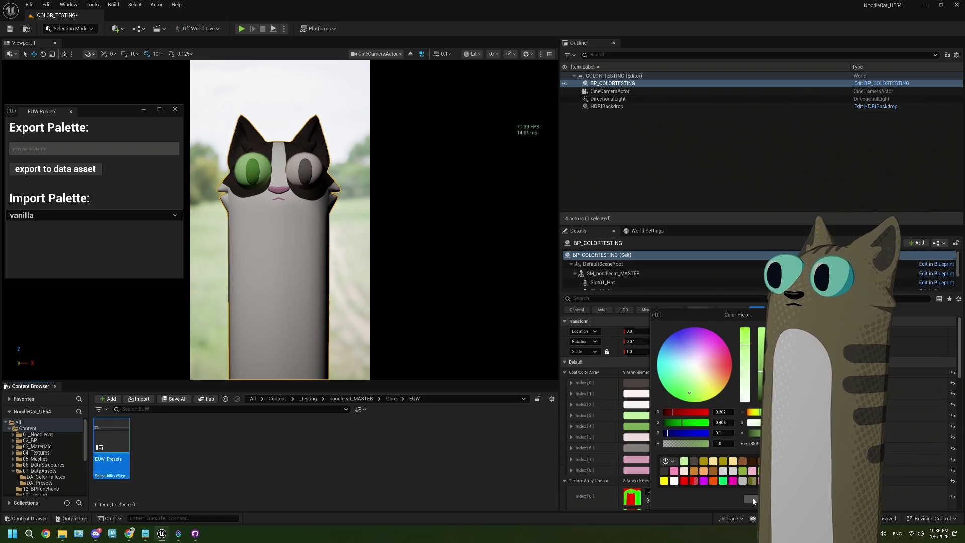
click(645, 447)
click(645, 446)
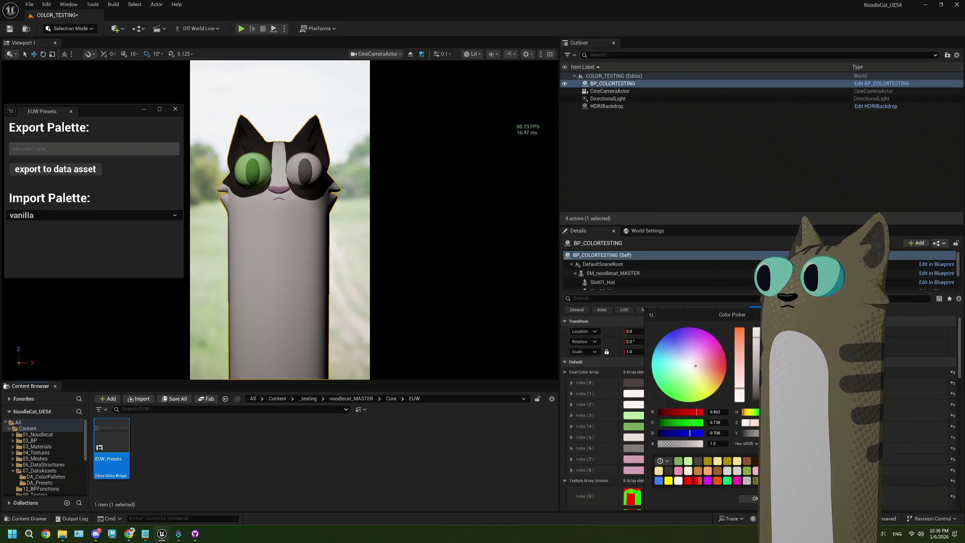
click(639, 419)
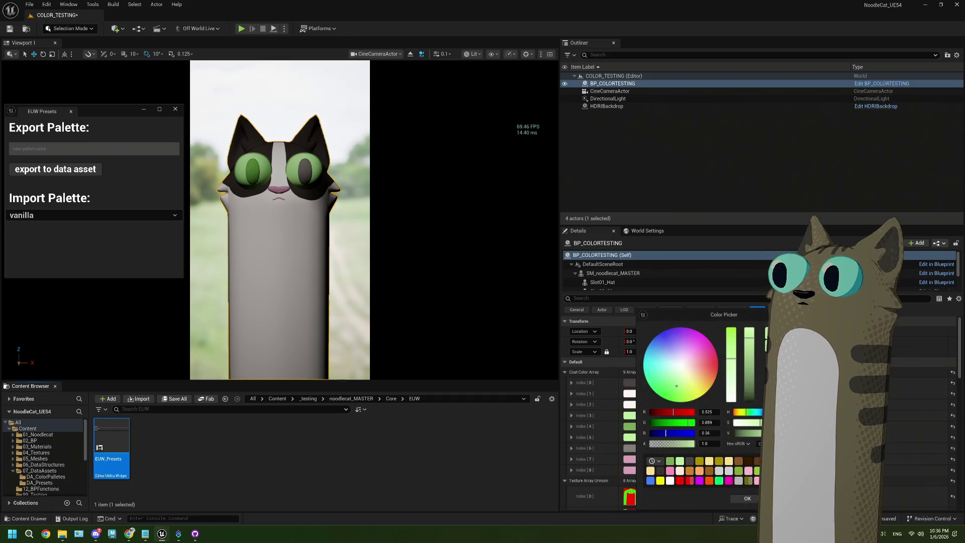
click(648, 452)
click(649, 451)
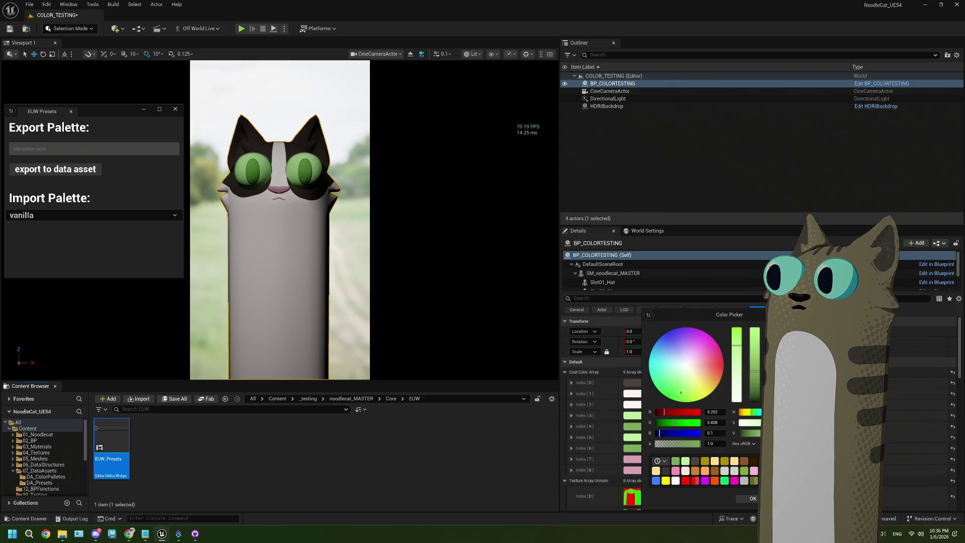
Make entry 7's pink brighter and more saturated, and turn entry 8 pink
click(752, 498)
click(633, 459)
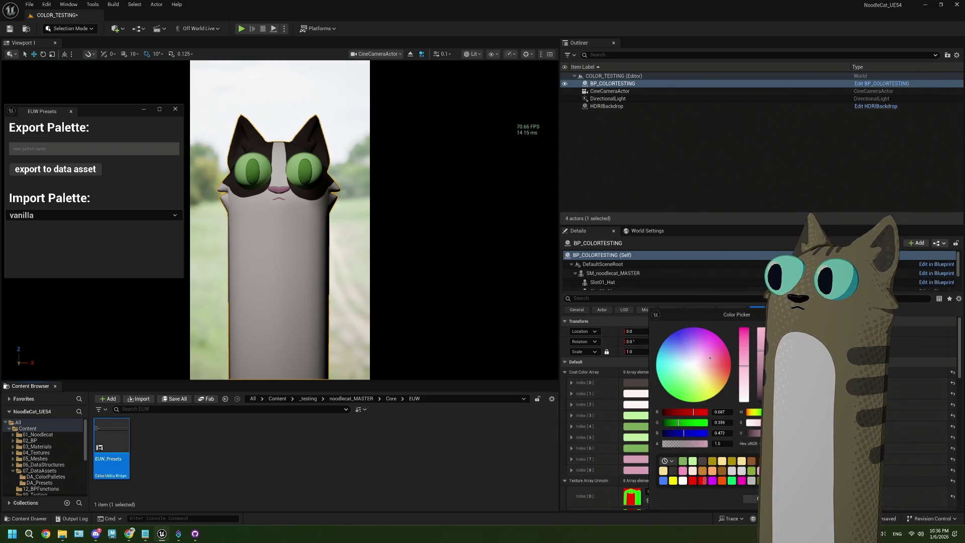
click(743, 355)
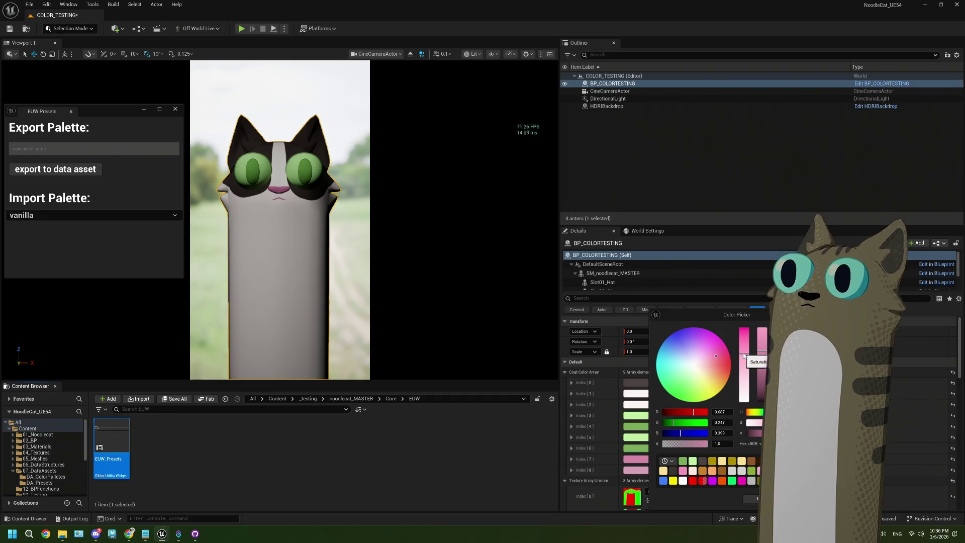
click(763, 342)
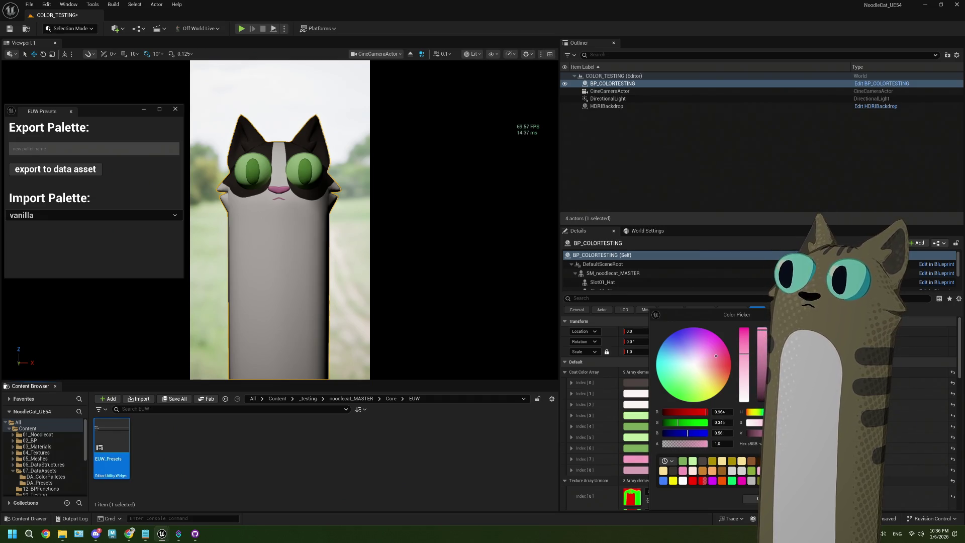
click(750, 499)
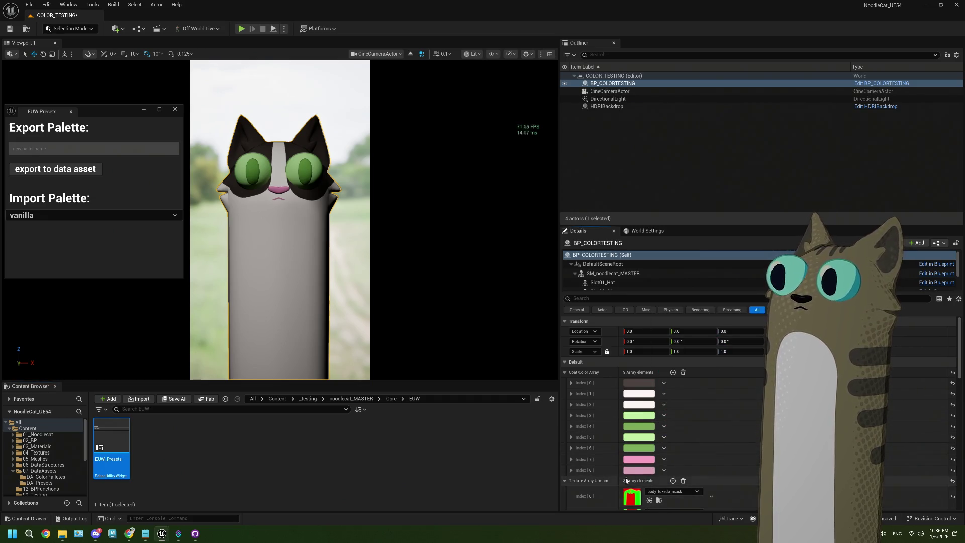
click(634, 470)
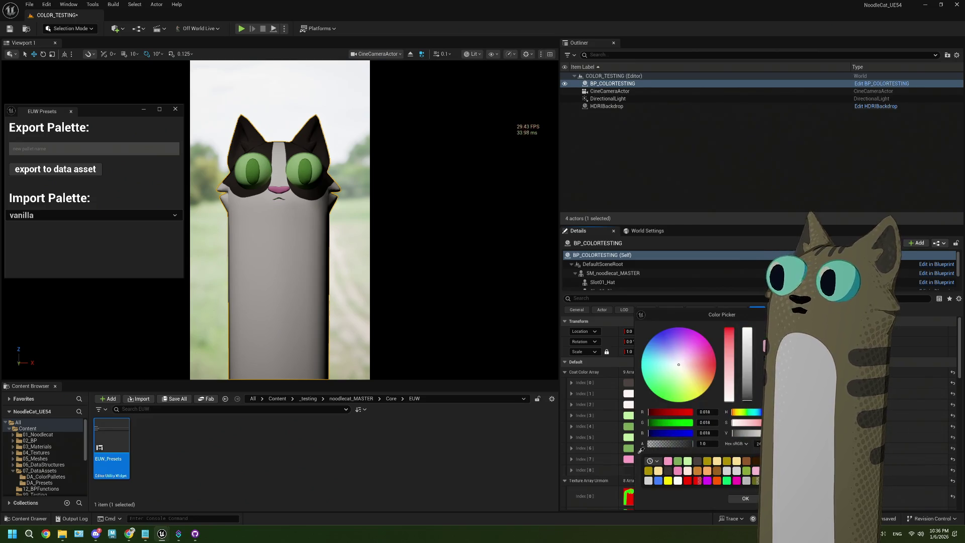
click(667, 461)
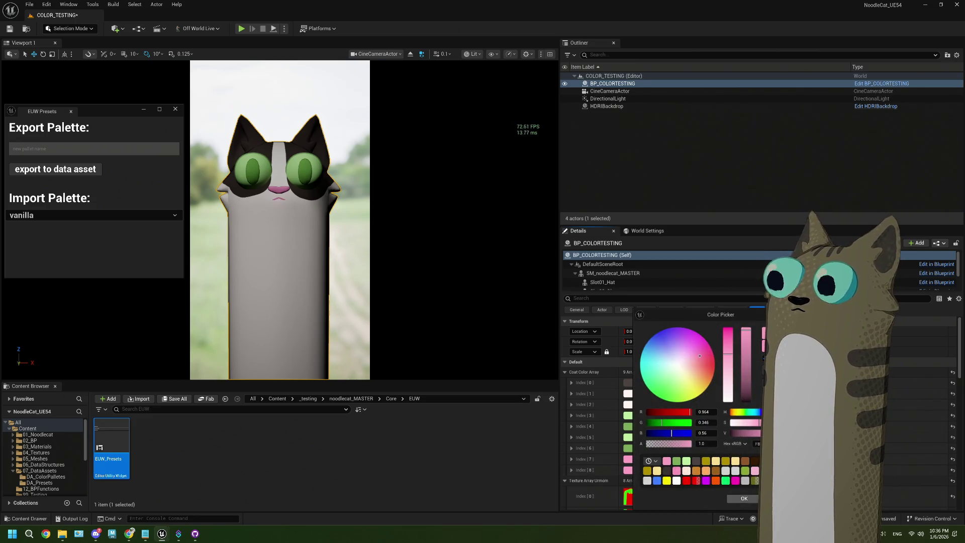
click(750, 501)
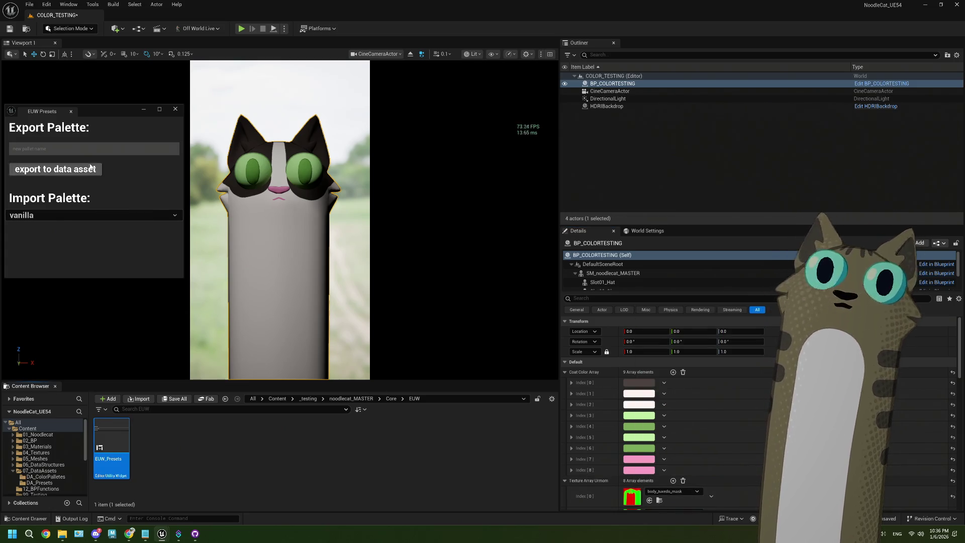
Darken the black first coat colour and tone the white second colour slightly greyer
click(634, 382)
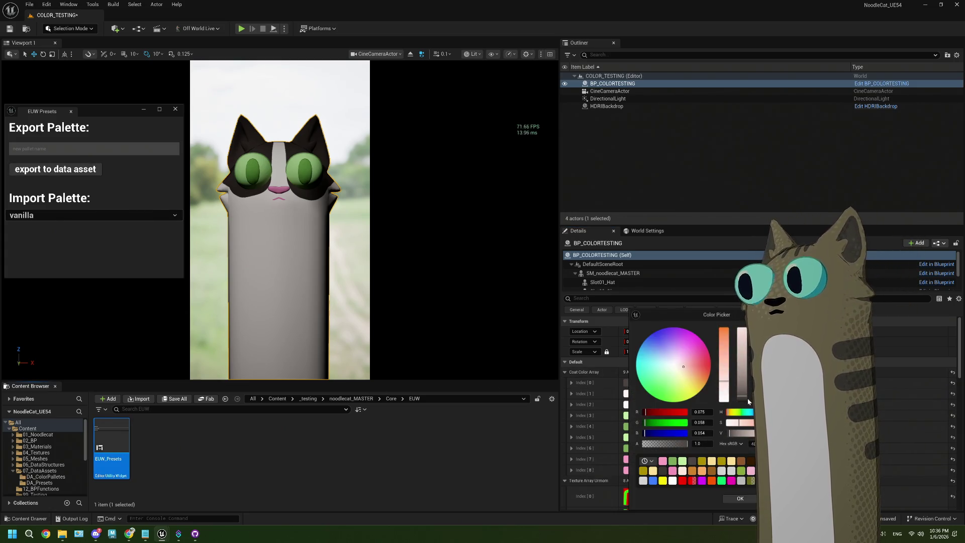
drag(749, 402, 748, 406)
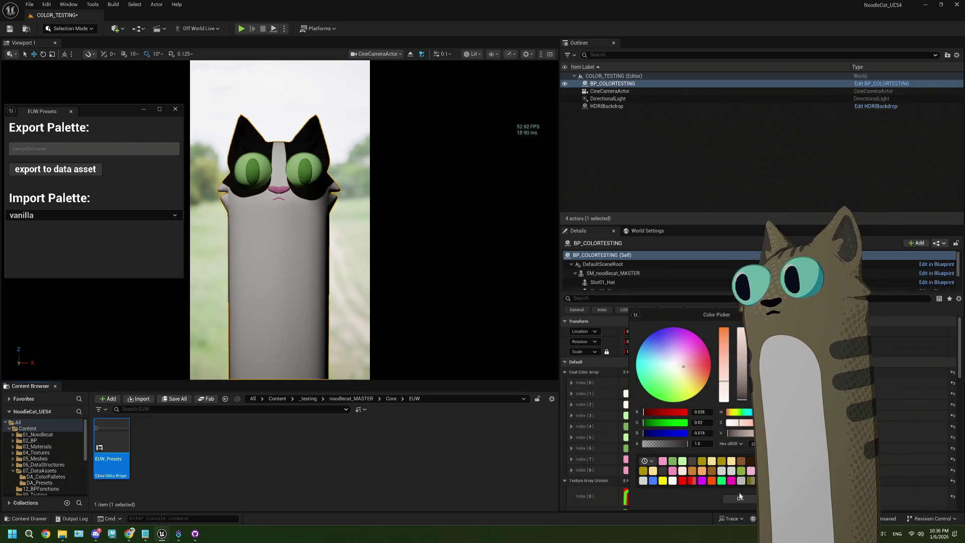
click(740, 498)
click(635, 393)
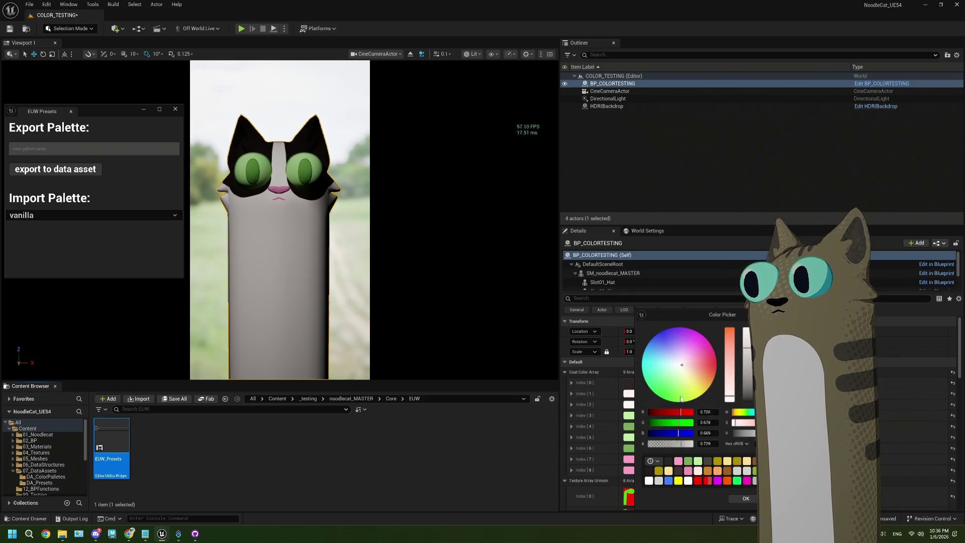
click(729, 361)
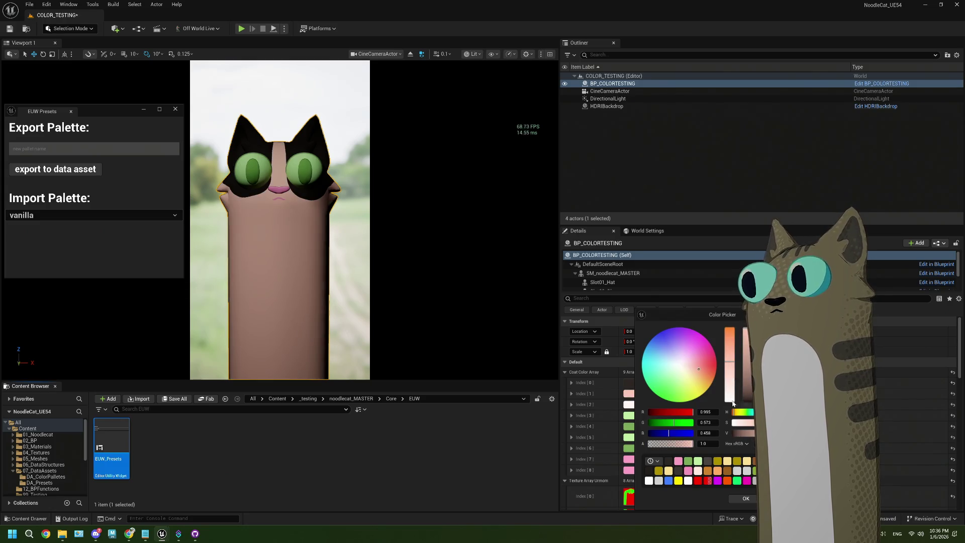
key(Escape)
click(638, 394)
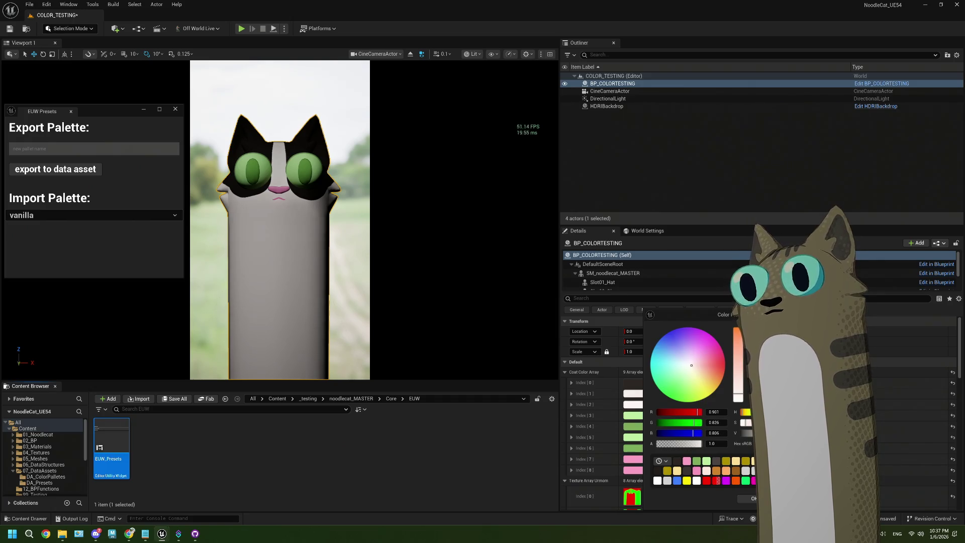
drag(748, 334, 749, 336)
drag(737, 393, 739, 401)
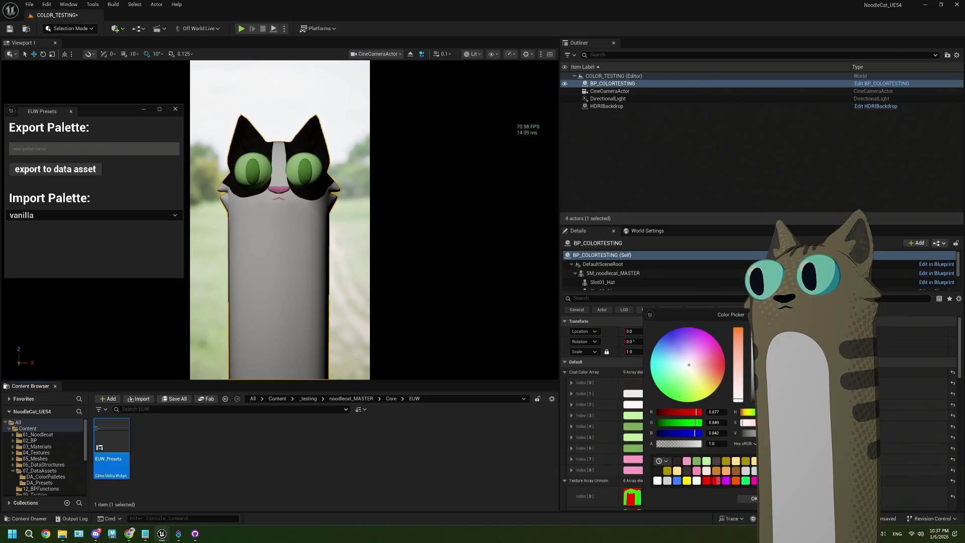
drag(749, 336, 749, 340)
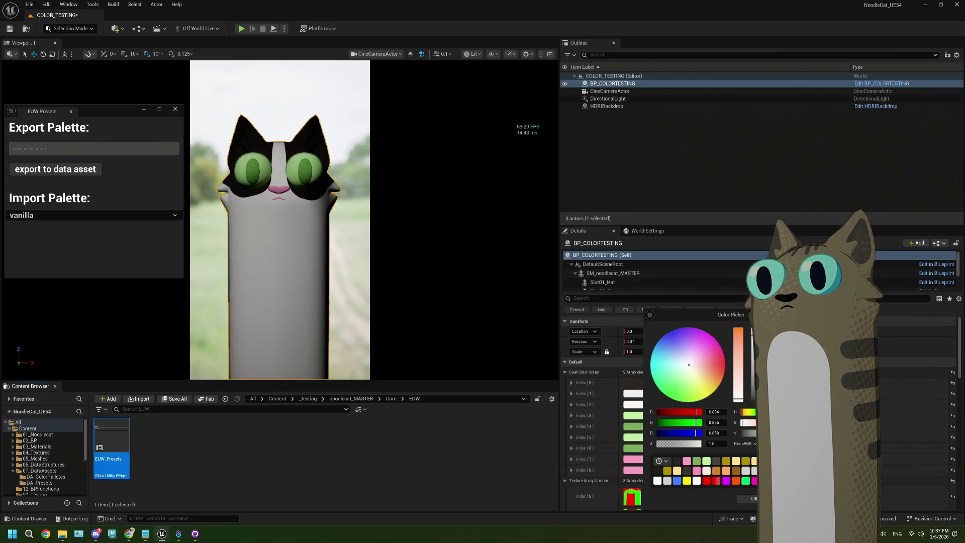
click(754, 498)
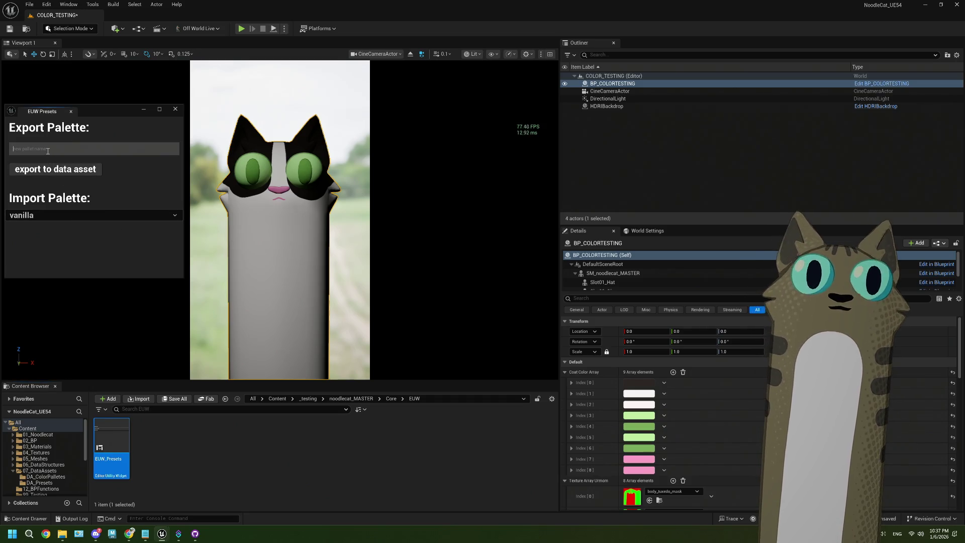
Finish the palette name 'tuxedo', export it to a data asset, and check the palette list
text(tuxedo)
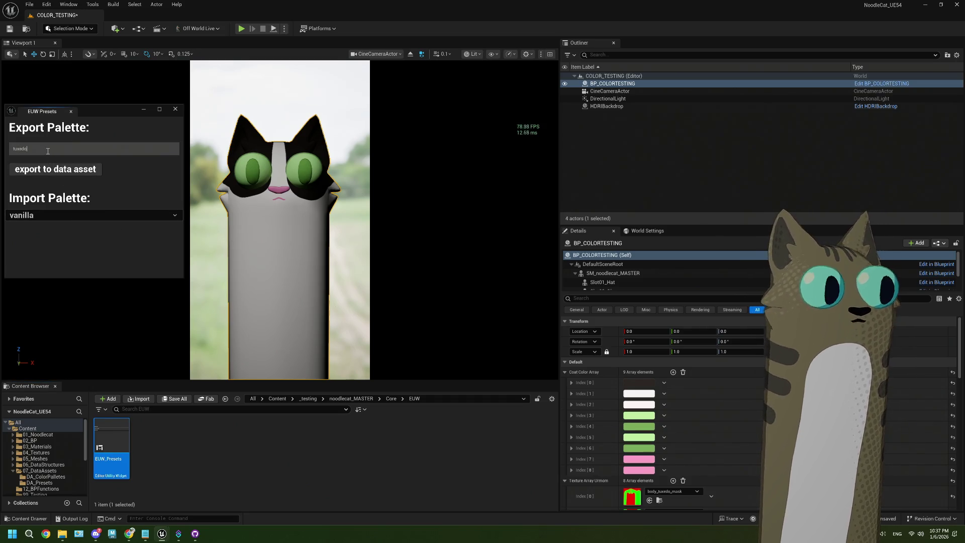
click(48, 170)
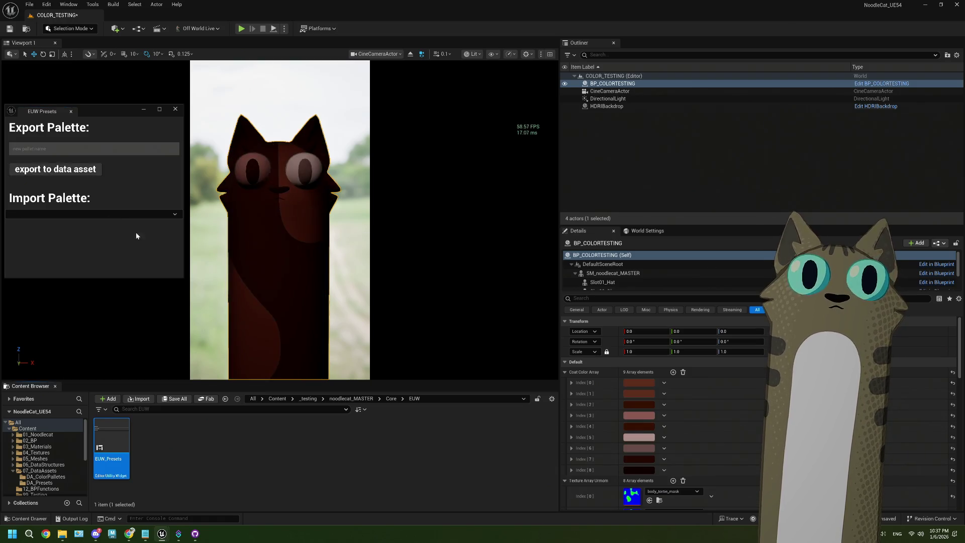
click(71, 217)
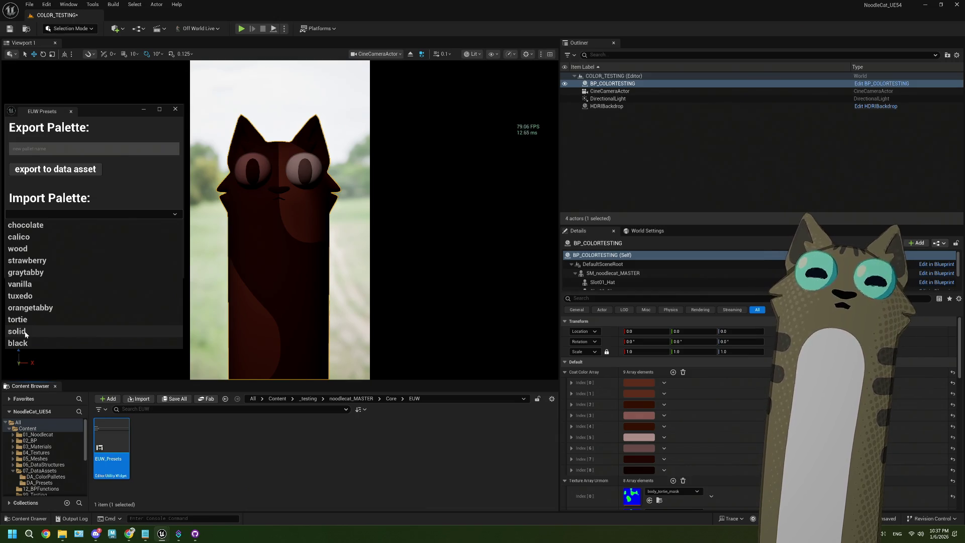
click(448, 467)
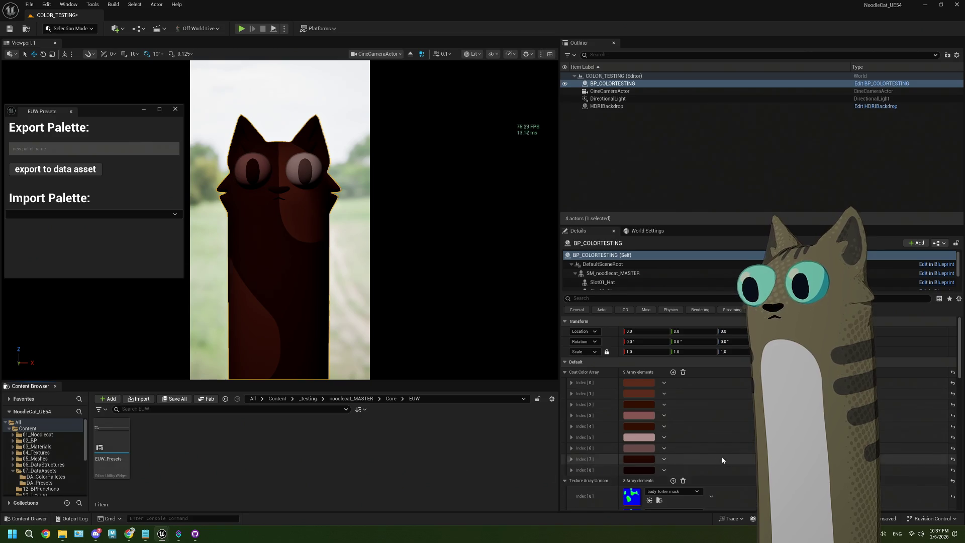
Assign body_pointed_mask to Texture Array Index [0] and bodyLong_solid_mask to Index [1]
scroll(703, 452, down, 3)
click(670, 432)
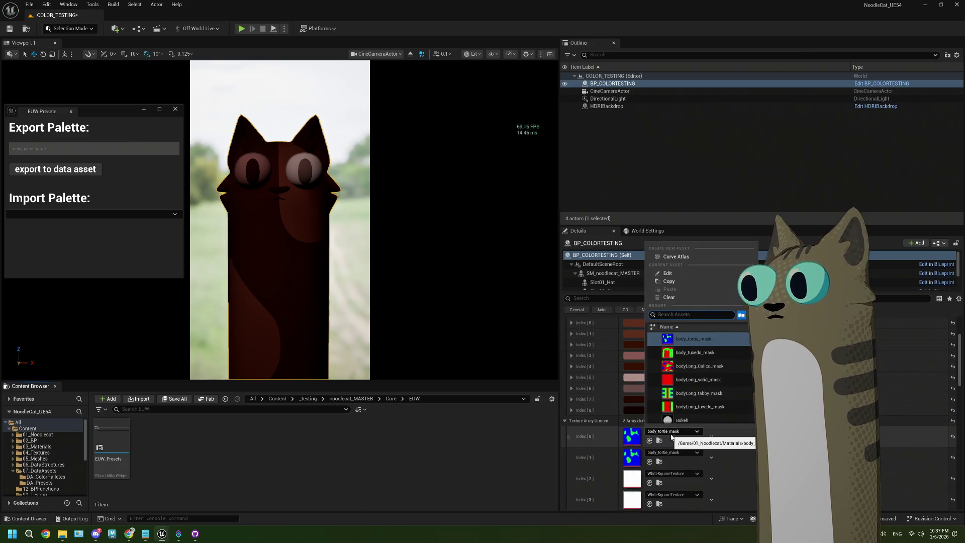
scroll(713, 395, down, 3)
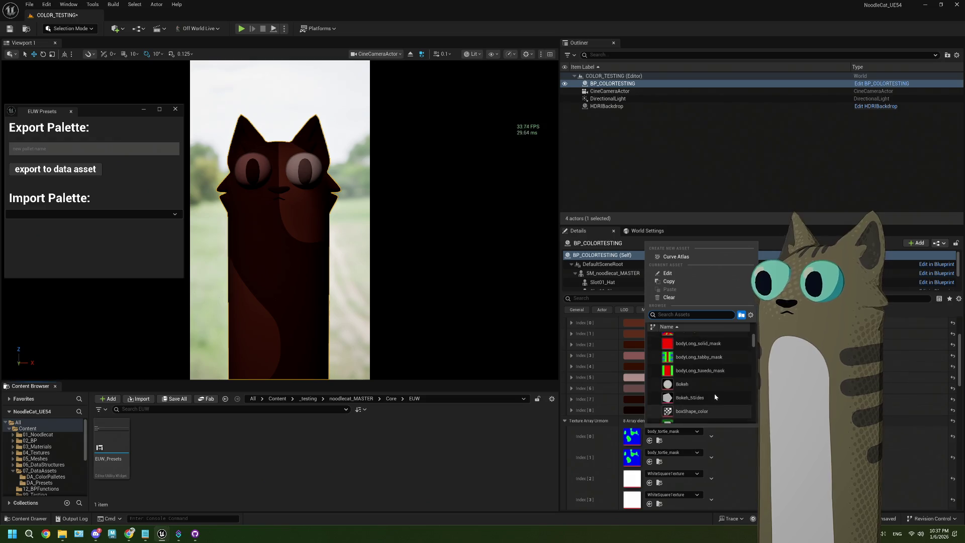
scroll(709, 392, up, 5)
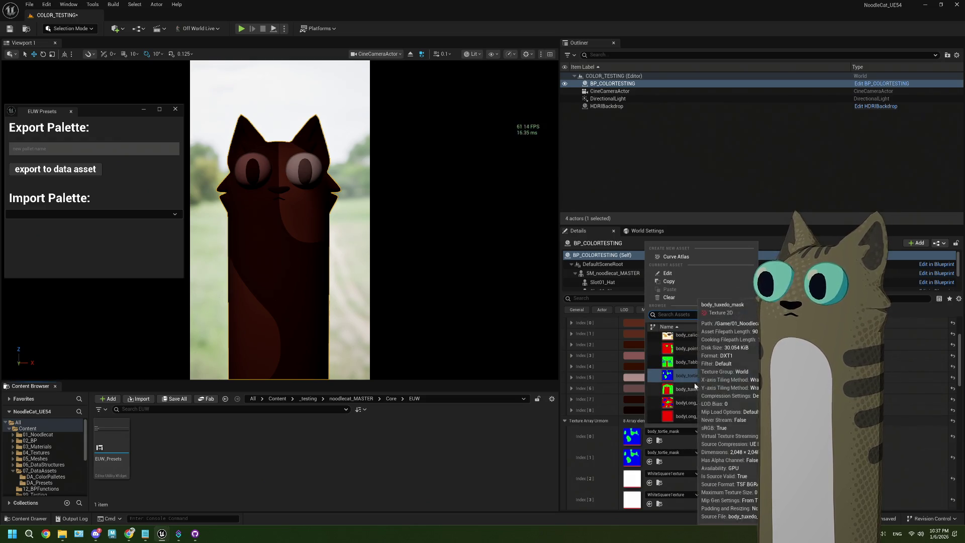
click(692, 350)
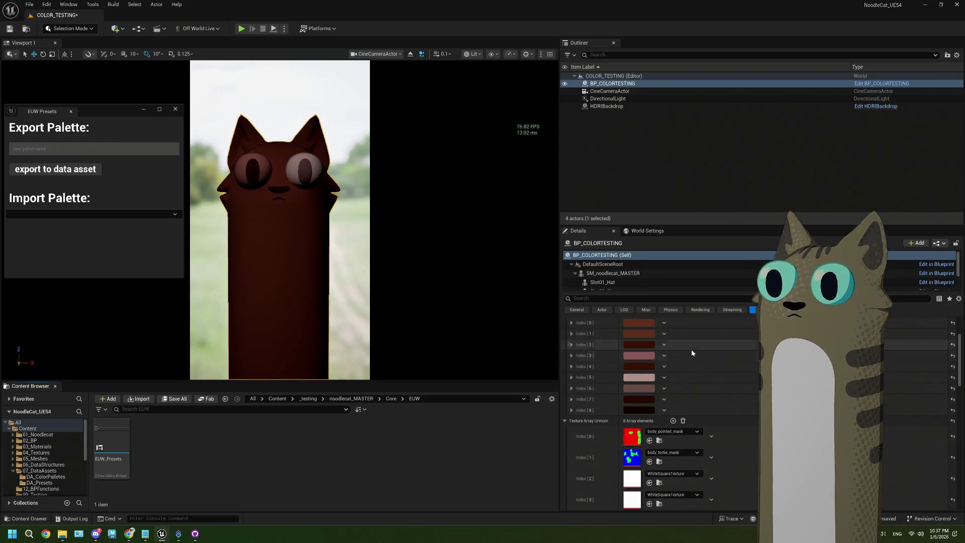
click(672, 455)
scroll(699, 425, up, 4)
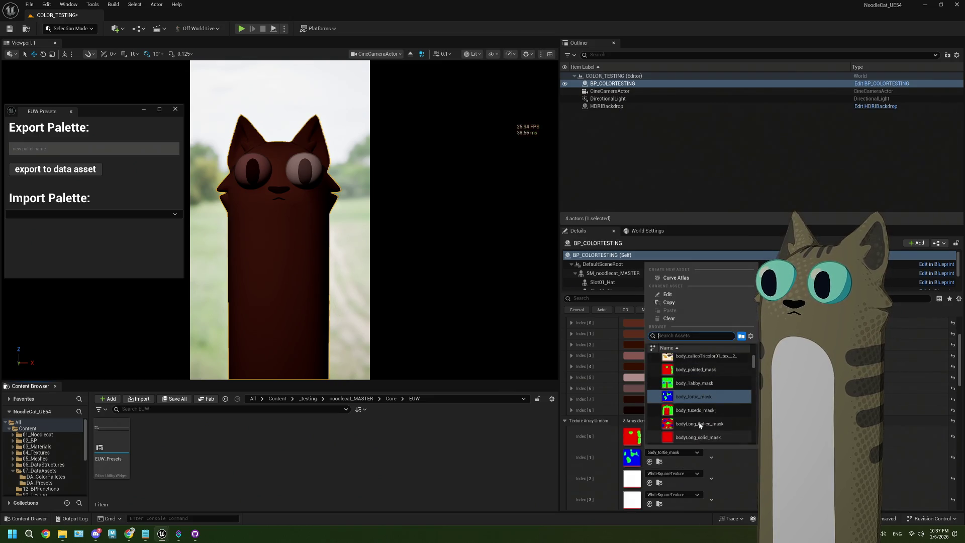
scroll(699, 422, up, 2)
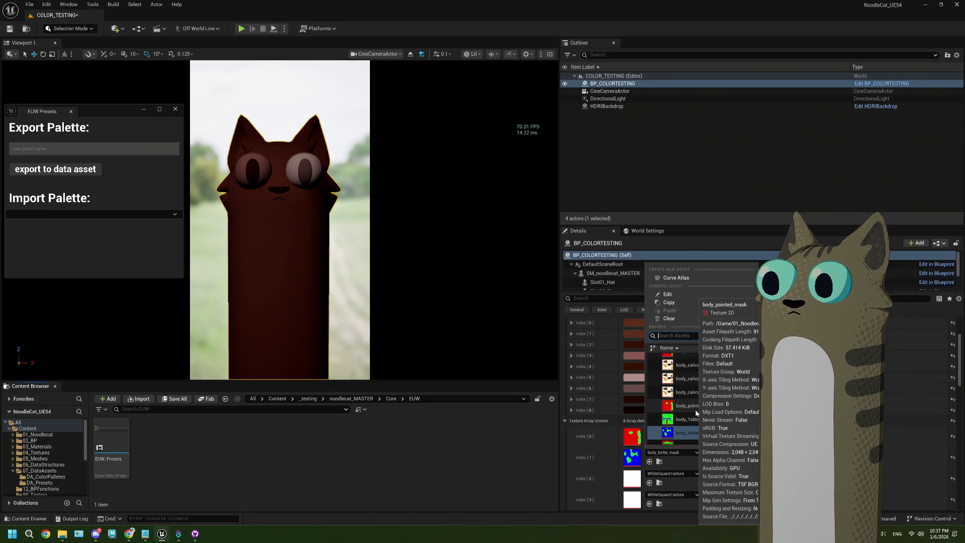
scroll(698, 409, down, 2)
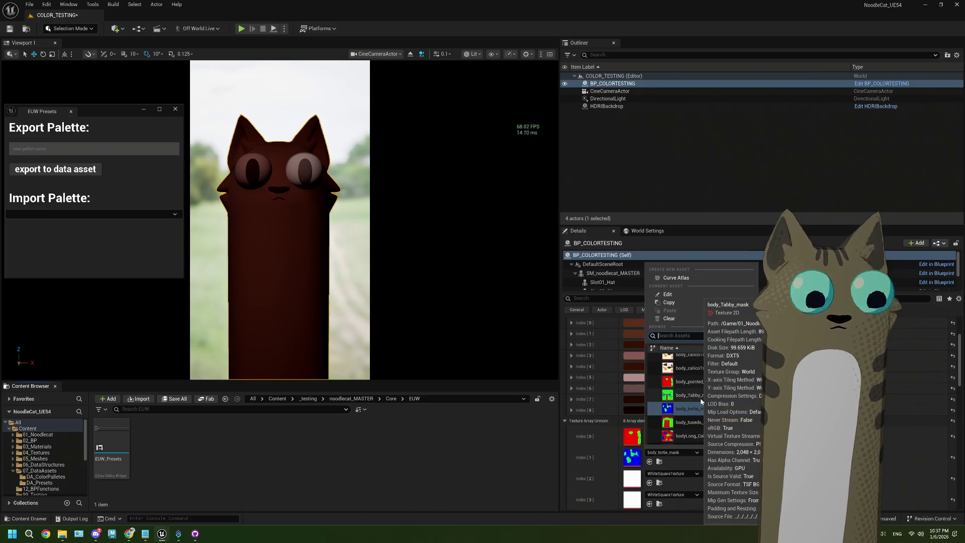
click(698, 374)
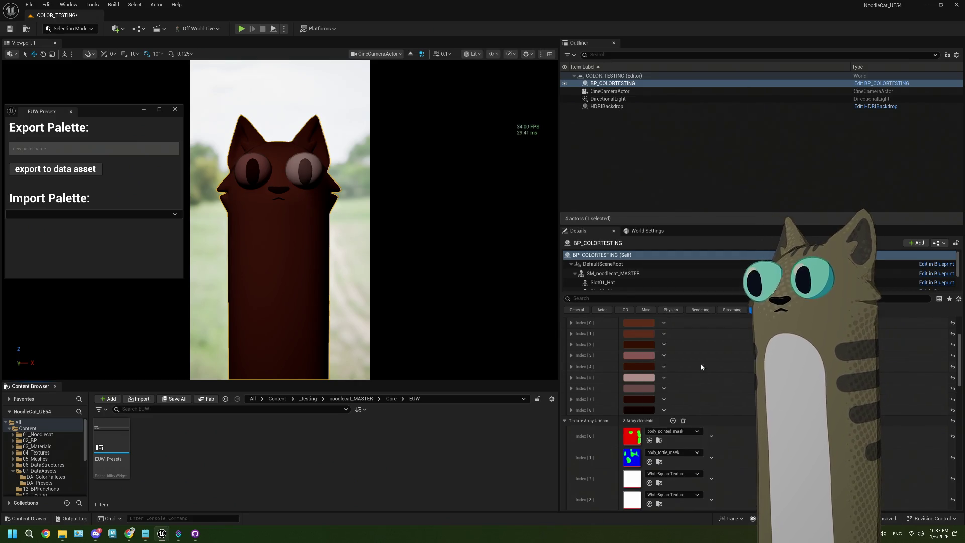
drag(100, 116, 103, 115)
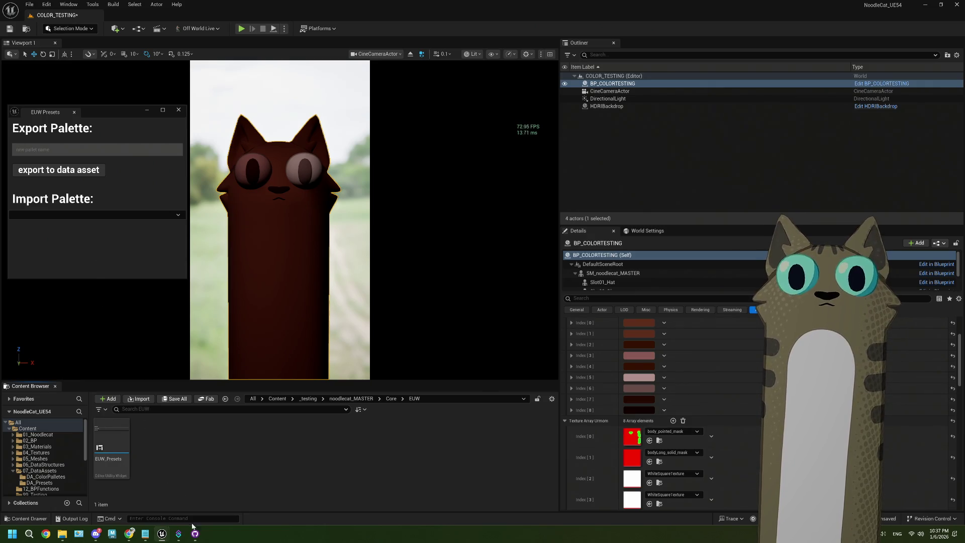
click(181, 535)
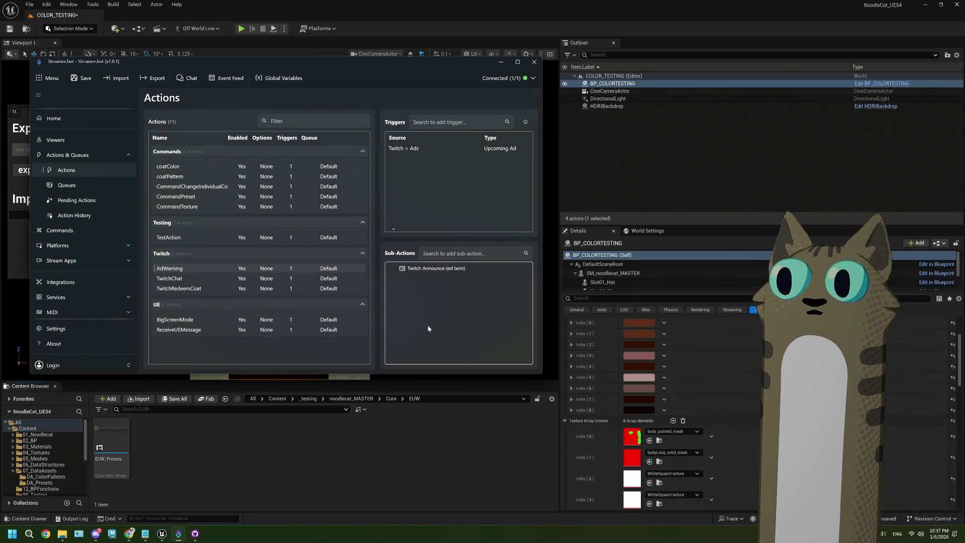
right_click(425, 268)
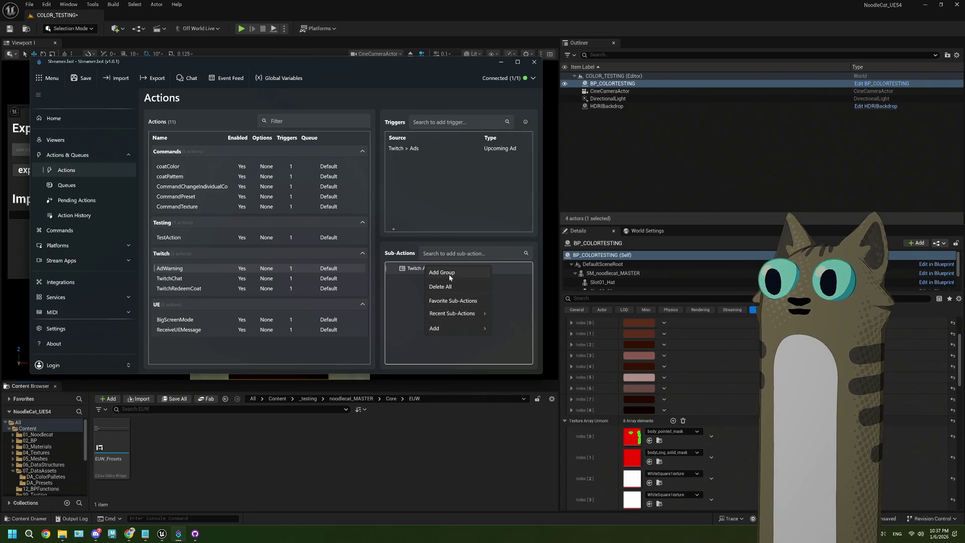
mouse_move(471, 314)
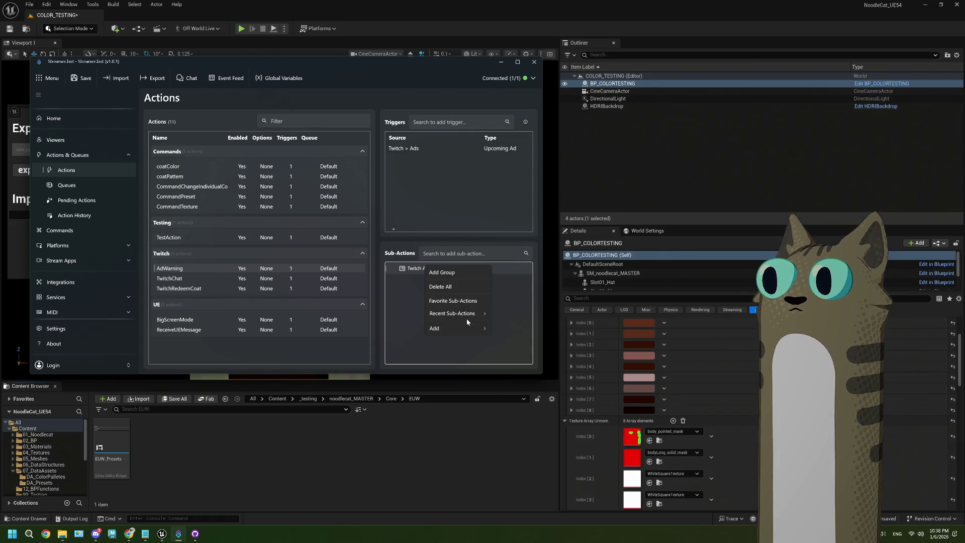
right_click(404, 267)
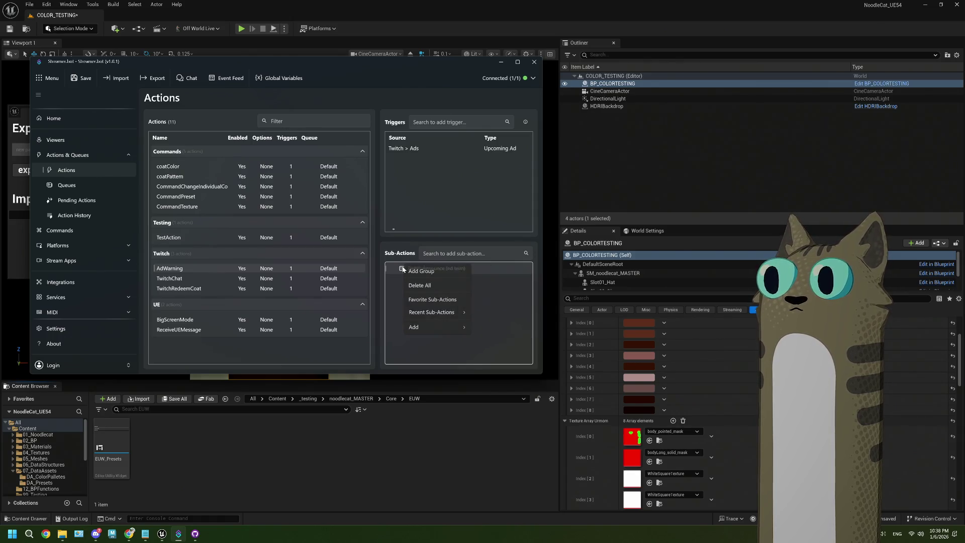
right_click(402, 269)
click(416, 290)
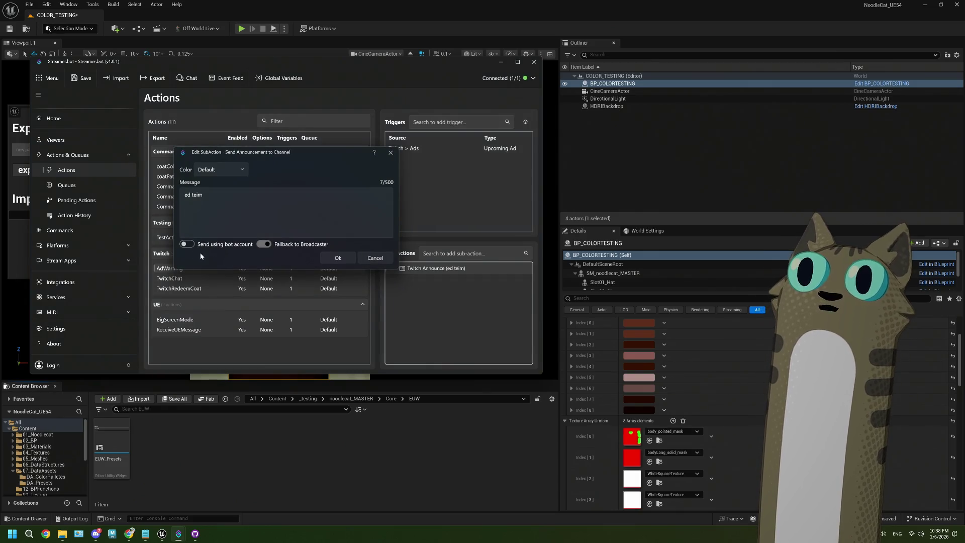
click(334, 258)
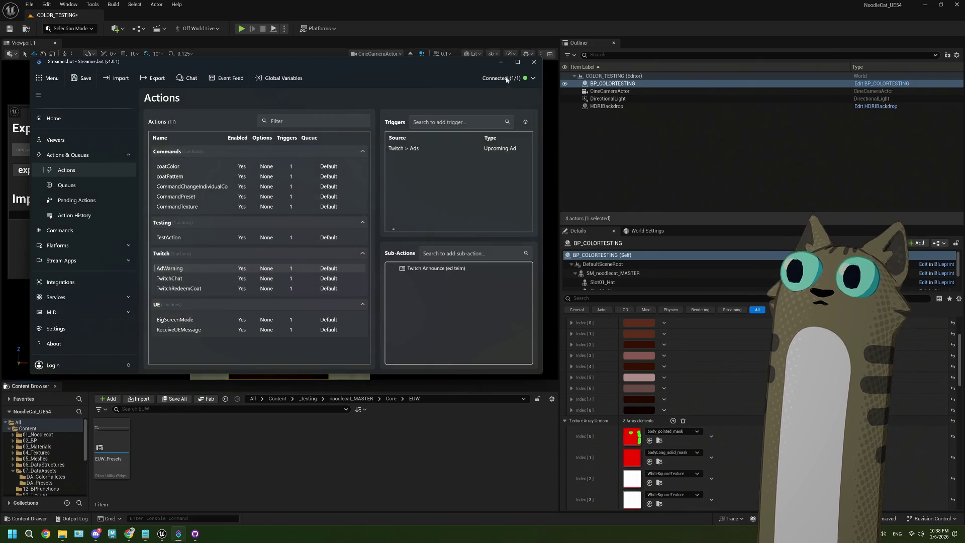
click(500, 61)
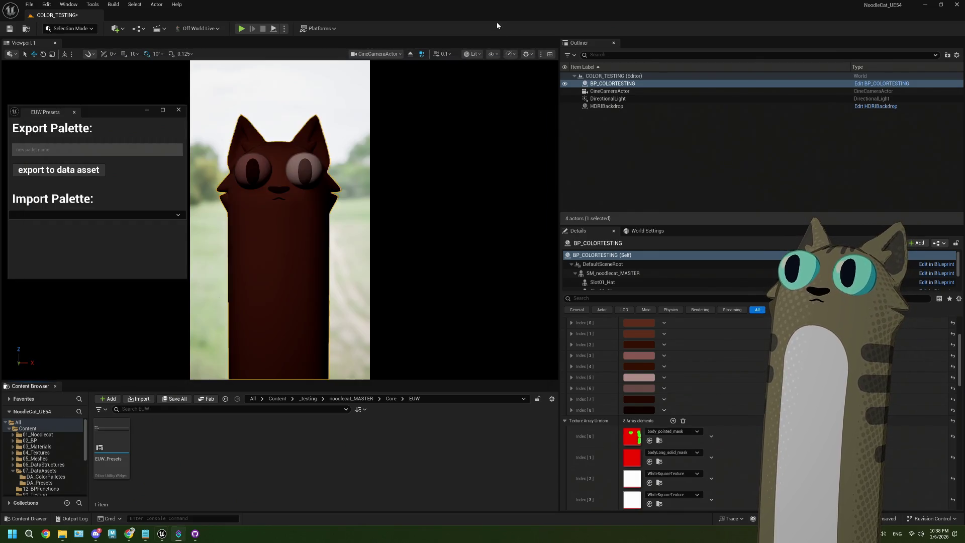
Desaturate the first coat colour to grey, lightening the cat's face
click(640, 325)
click(741, 431)
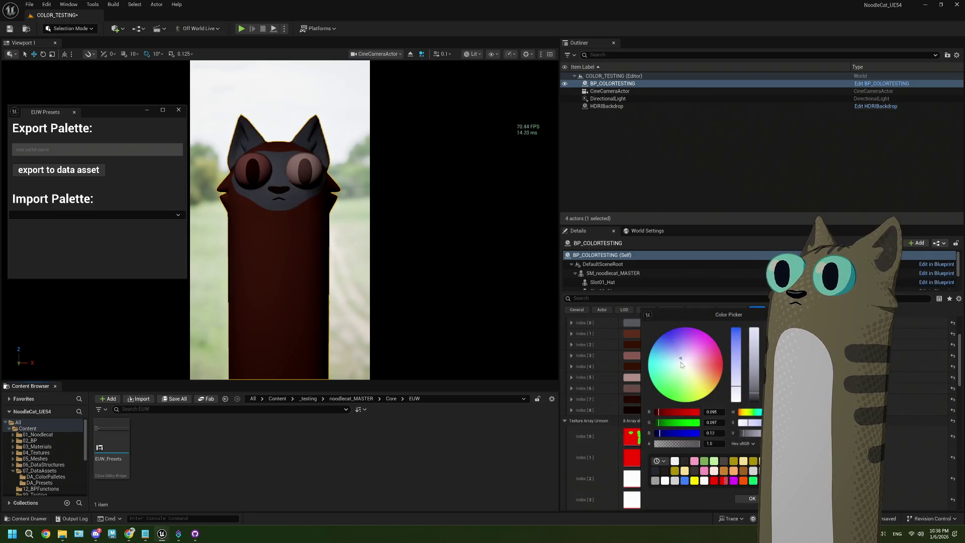
key(Escape)
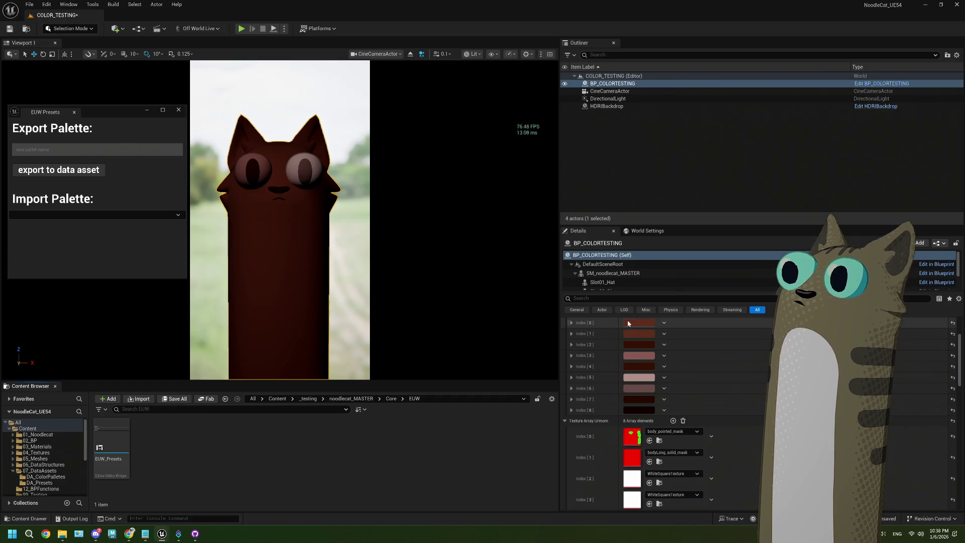
click(639, 333)
drag(729, 375, 730, 386)
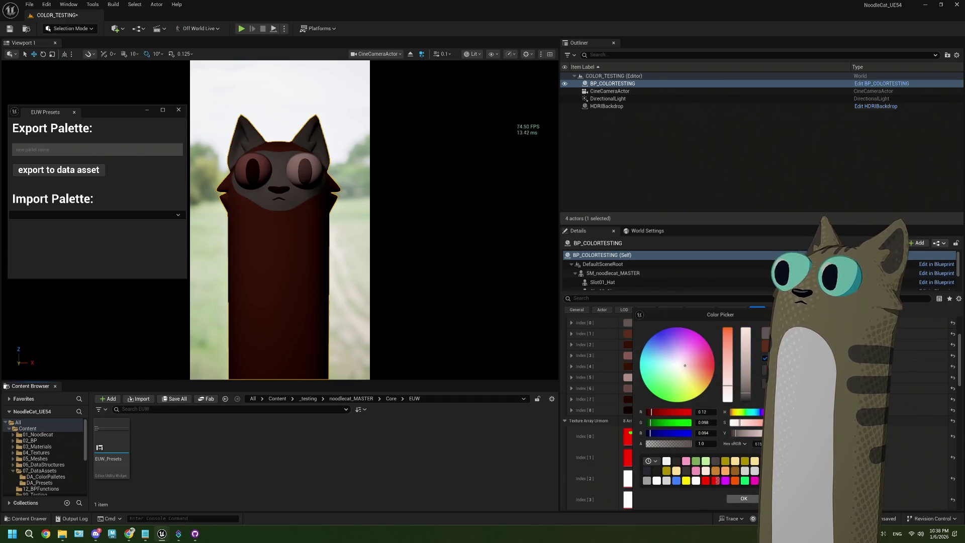
click(744, 498)
Darken the second coat colour, the cat's body, to dark grey
click(649, 335)
mouse_move(762, 352)
mouse_down()
mouse_move(762, 397)
mouse_move(762, 382)
mouse_up()
click(749, 498)
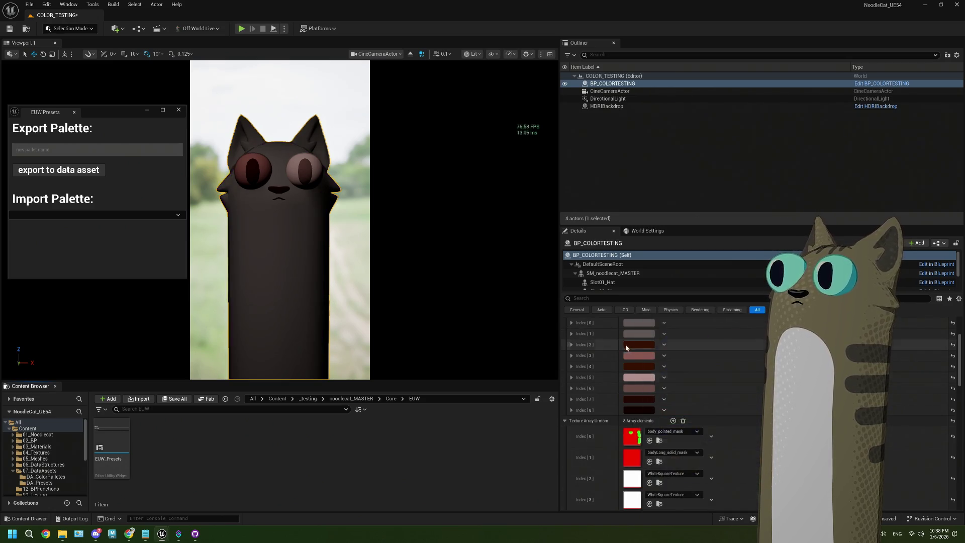
click(130, 214)
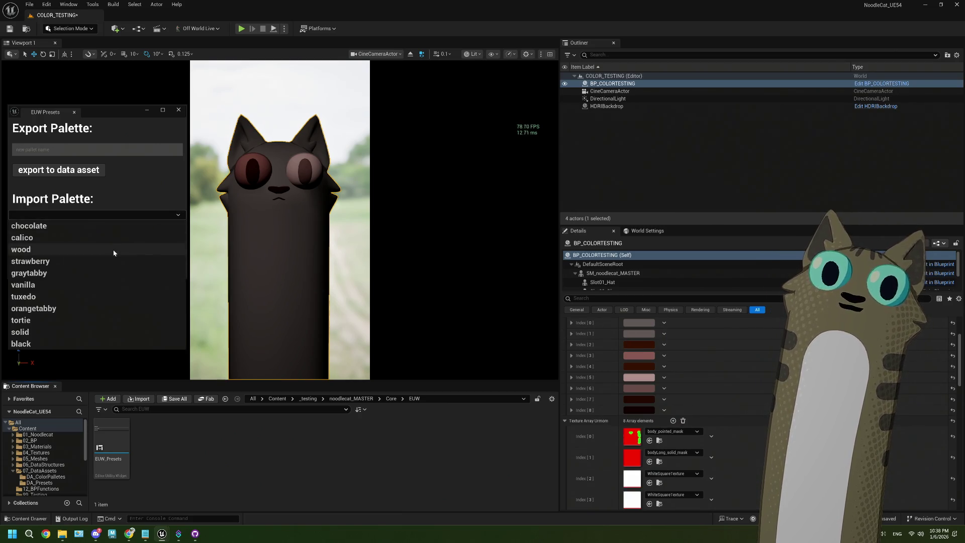
Apply the graytabby palette, then search the first mask slot for 'ointed'
click(101, 273)
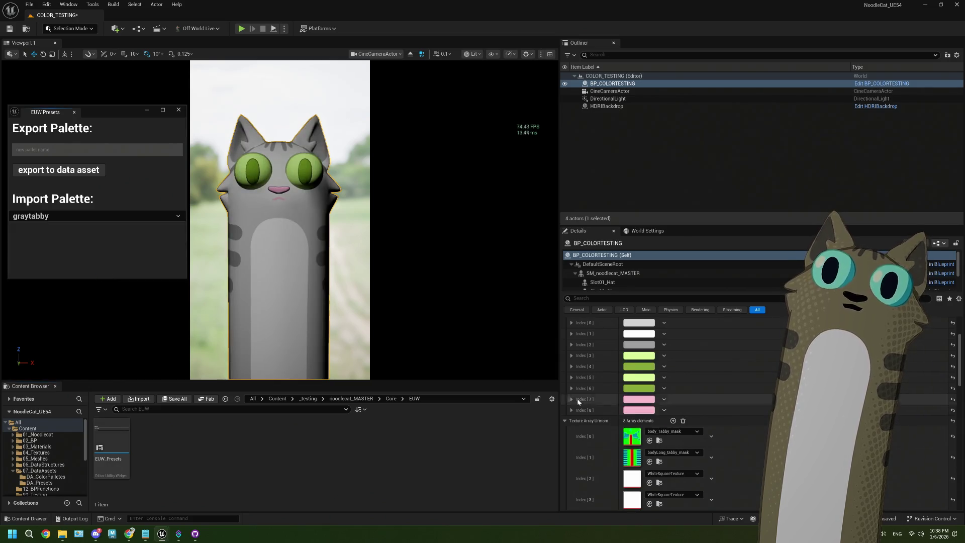
click(664, 432)
text(p)
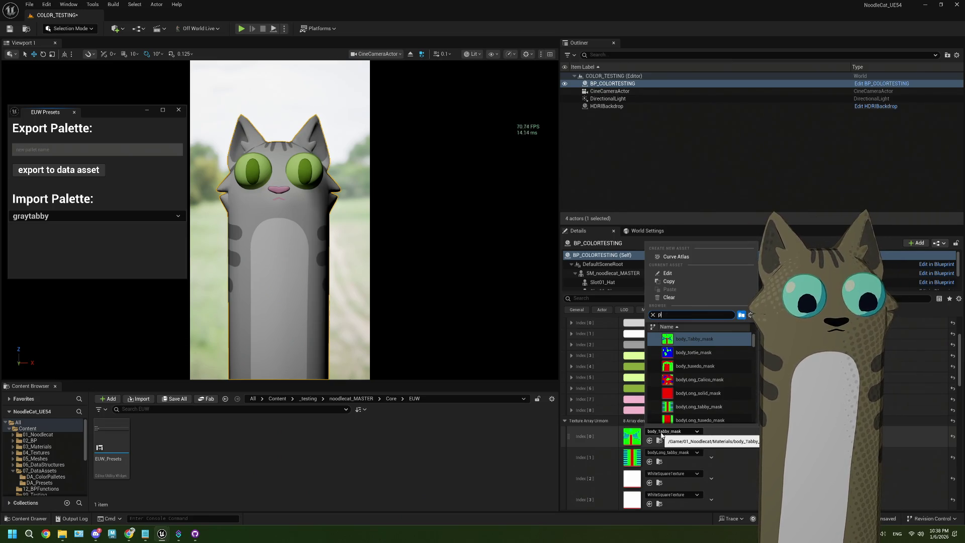
text(ointed)
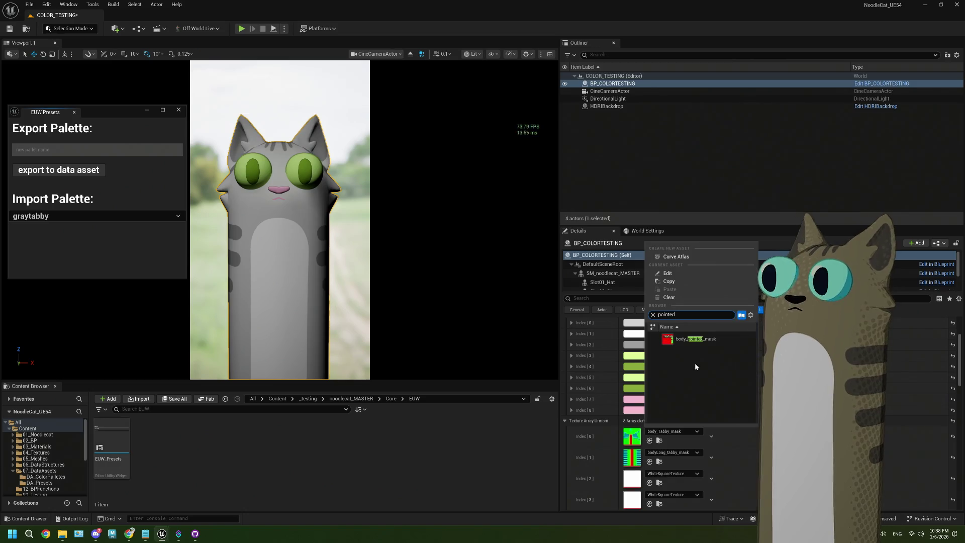
Set texture slot [0] to body_pointed_mask and slot [1] to bodyLong_solid_mask
click(696, 339)
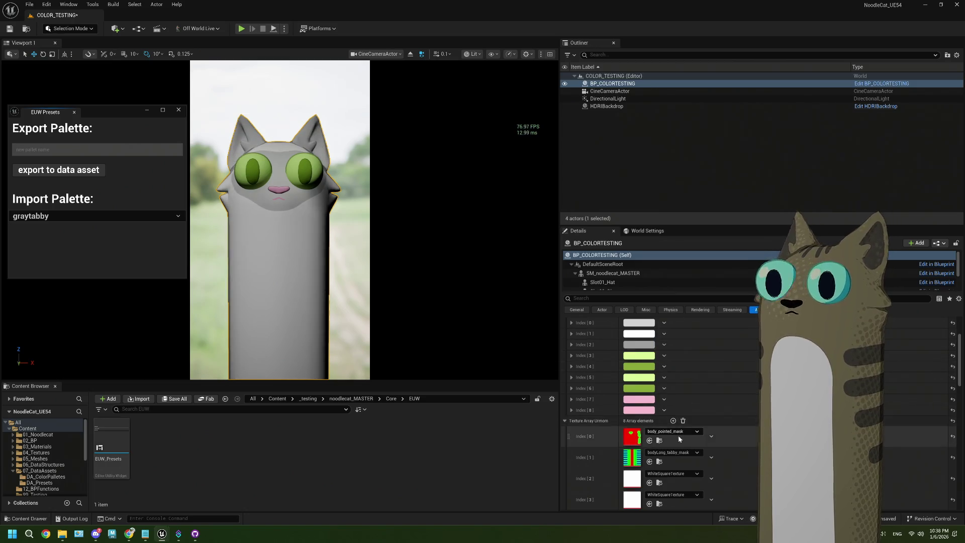
click(674, 454)
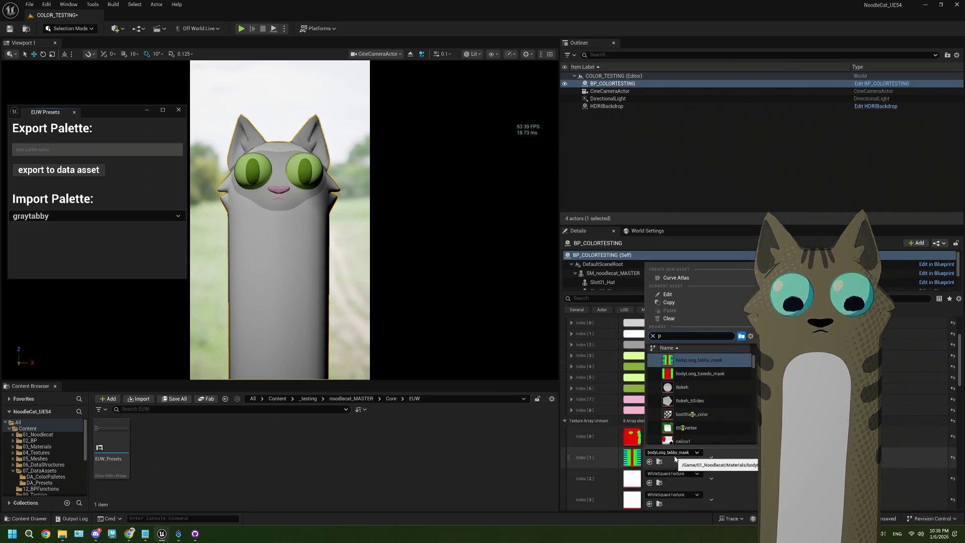
text(i)
key(BackSpace)
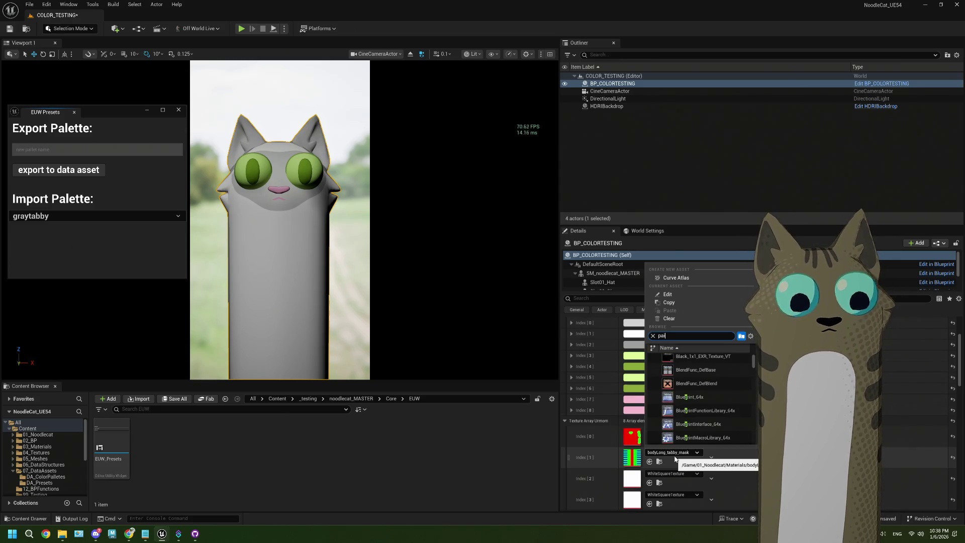
text(nte)
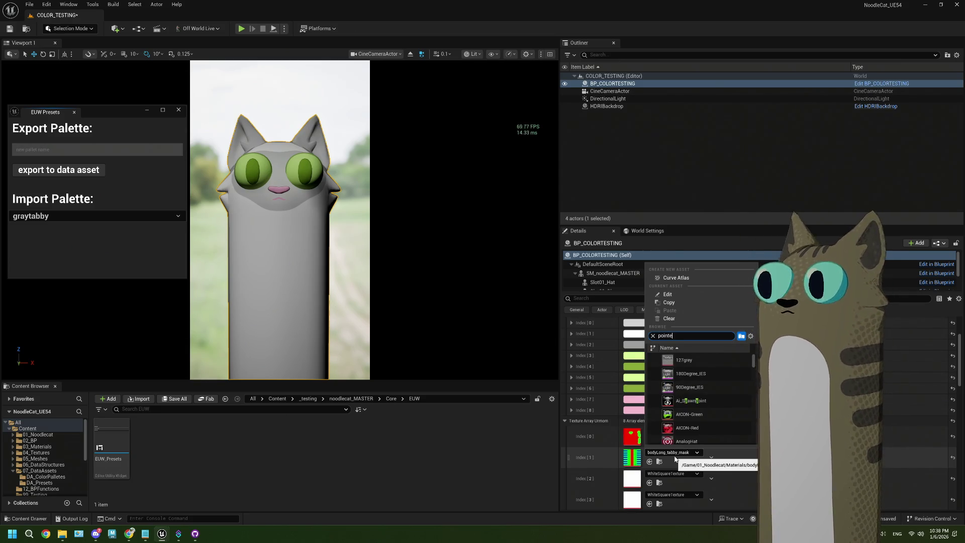
text(d)
click(689, 360)
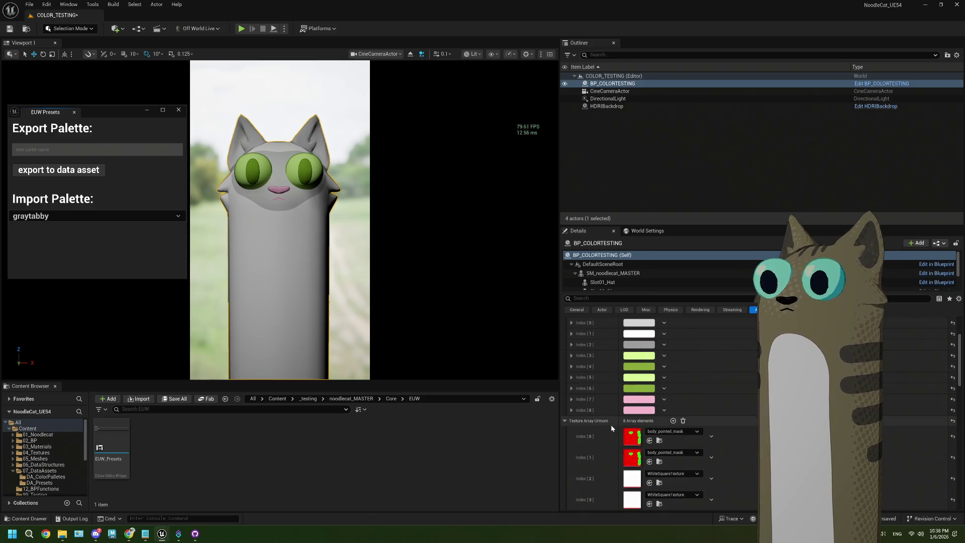
click(670, 452)
text(solid)
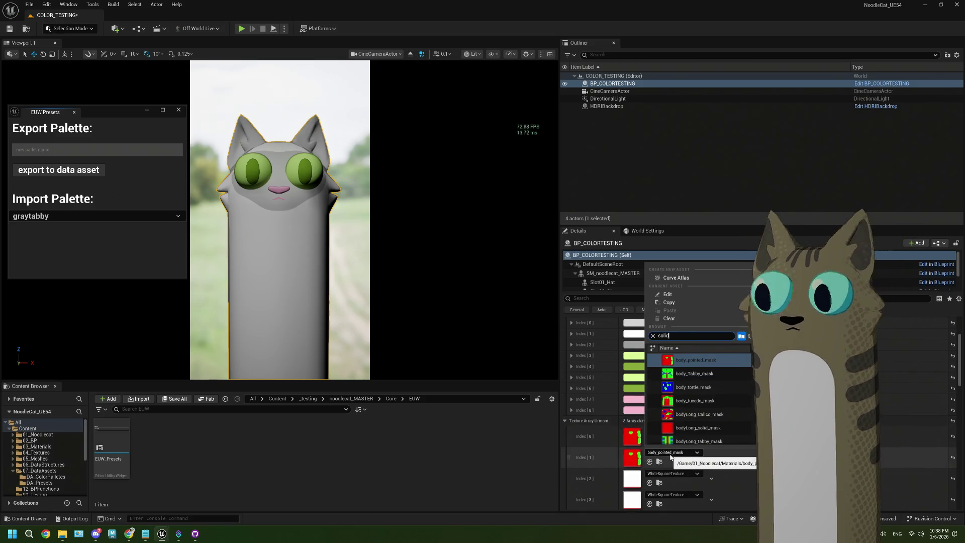
click(681, 358)
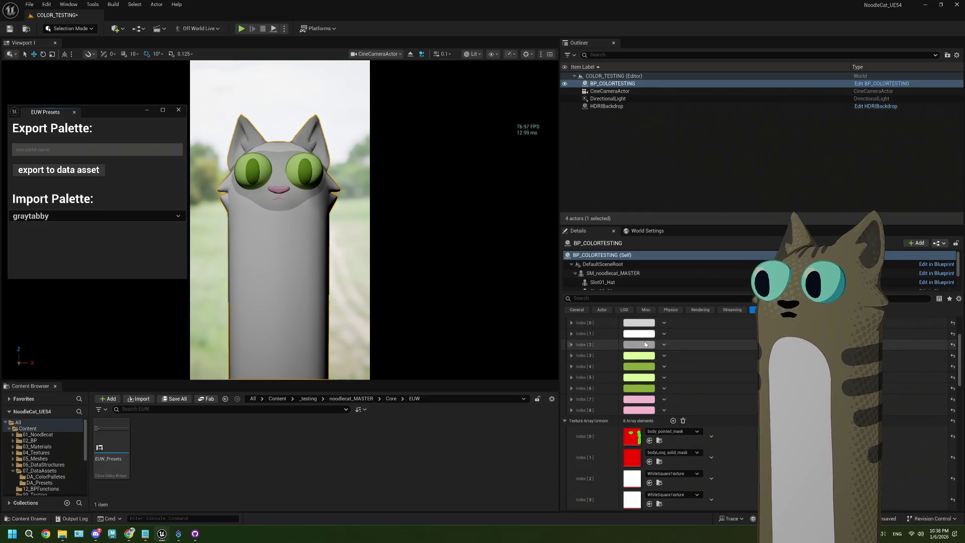
scroll(645, 344, up, 3)
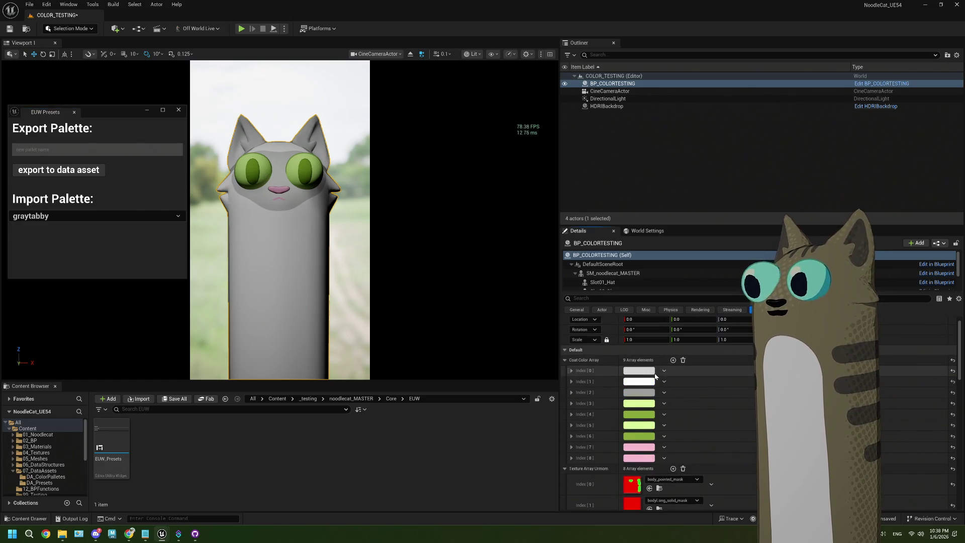
click(653, 373)
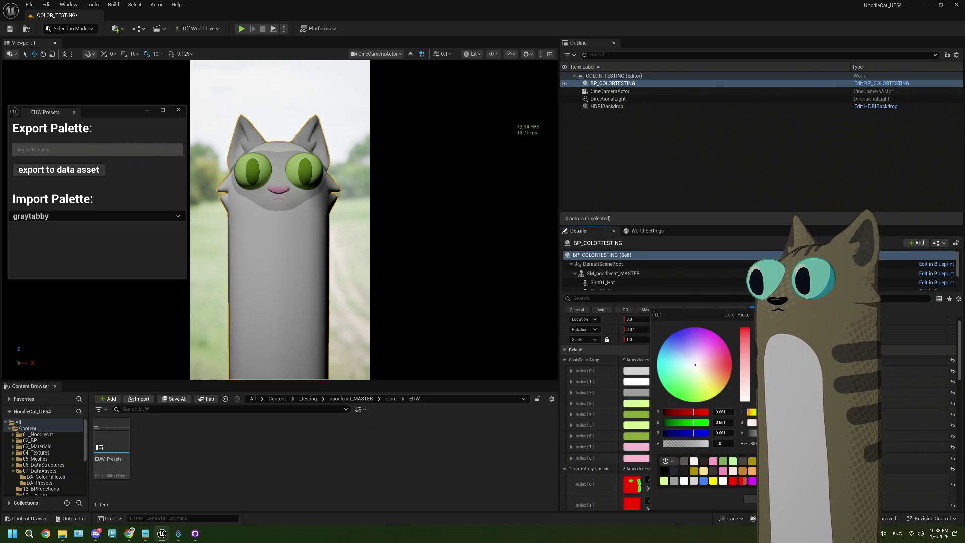
Shift the coat colour's hue toward orange, darken it, then desaturate to pale warm grey
drag(751, 416, 744, 386)
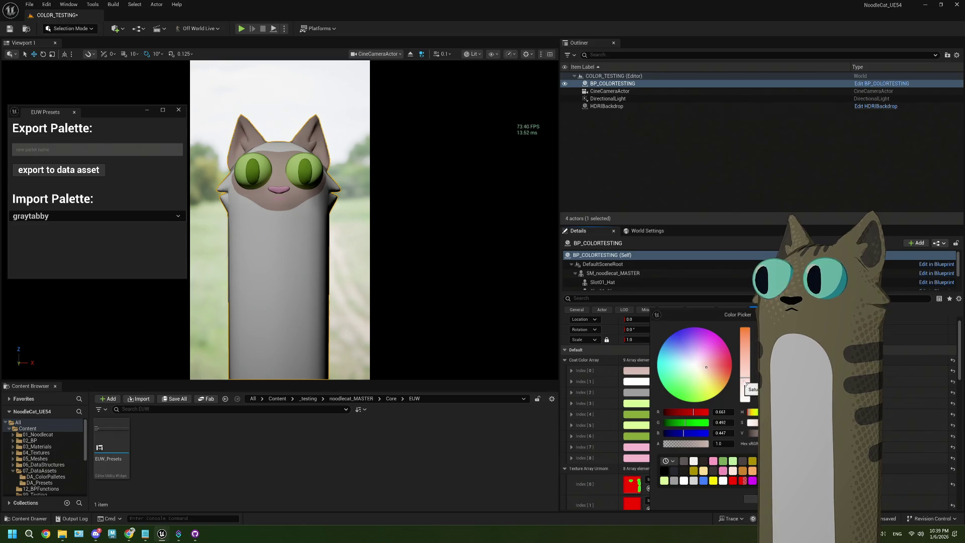
drag(754, 353, 754, 362)
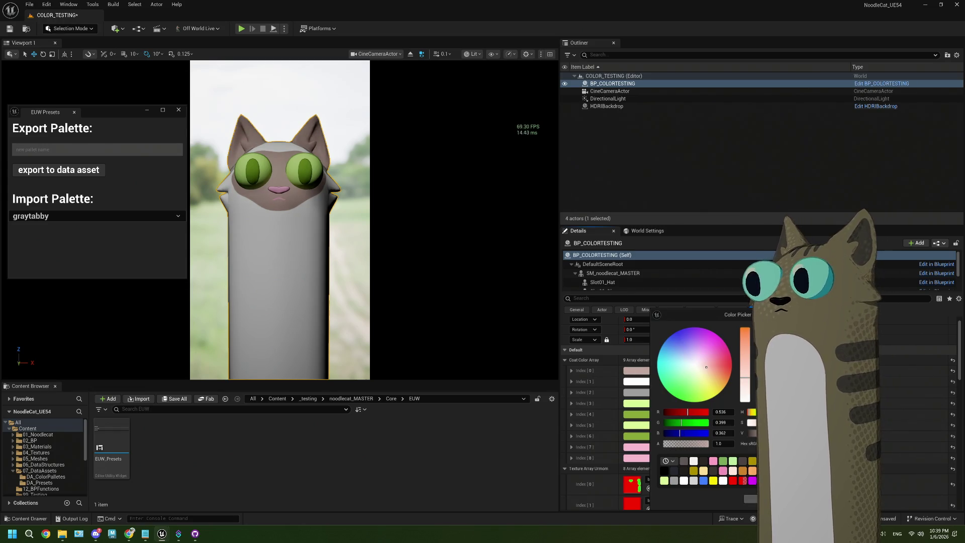
click(634, 381)
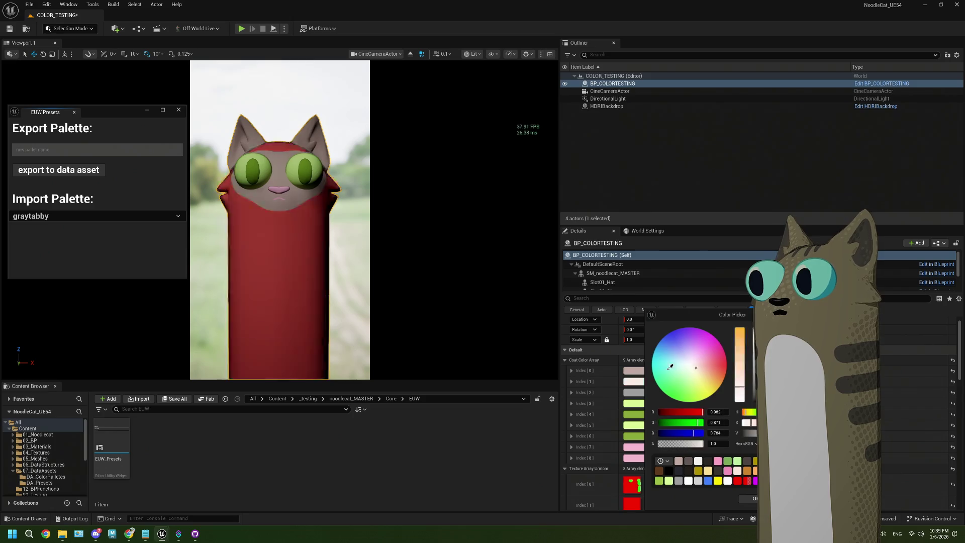
click(678, 461)
click(634, 382)
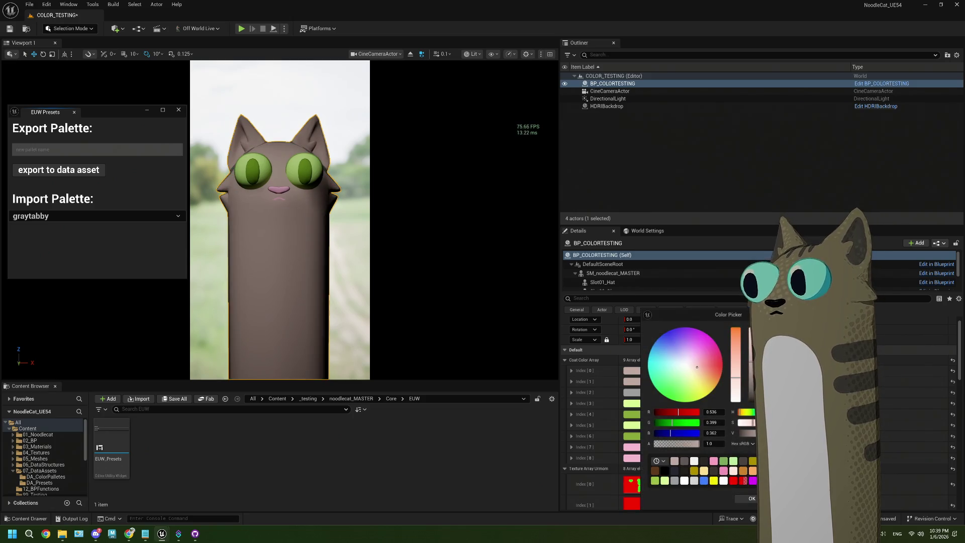
click(632, 381)
mouse_move(742, 383)
mouse_down()
mouse_move(737, 394)
mouse_move(753, 331)
mouse_up()
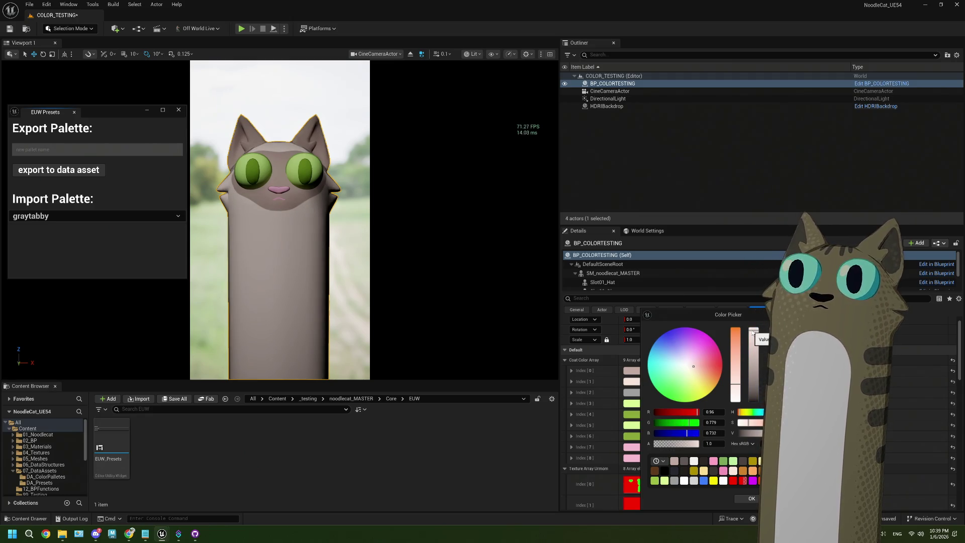
click(751, 500)
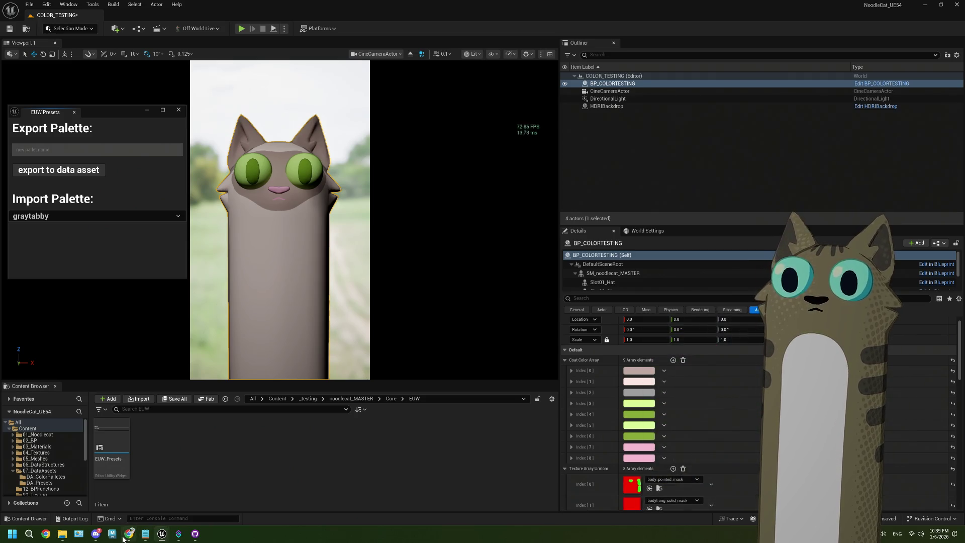
Search Google Images for 'pointed cat' in a resized Chrome window, then return to Unreal
mouse_move(123, 539)
click(130, 498)
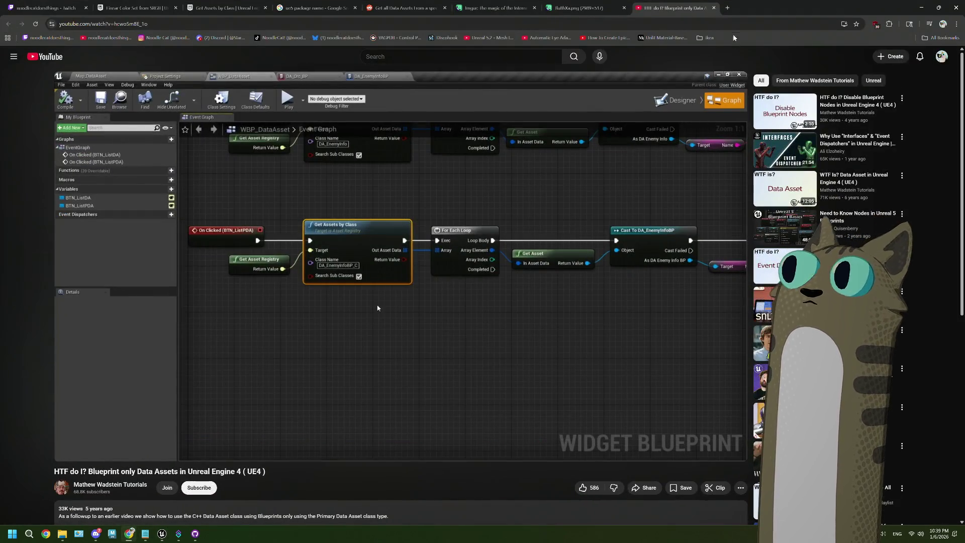
mouse_move(759, 5)
mouse_down()
mouse_move(703, 46)
mouse_move(341, 47)
mouse_move(340, 30)
mouse_up()
click(350, 31)
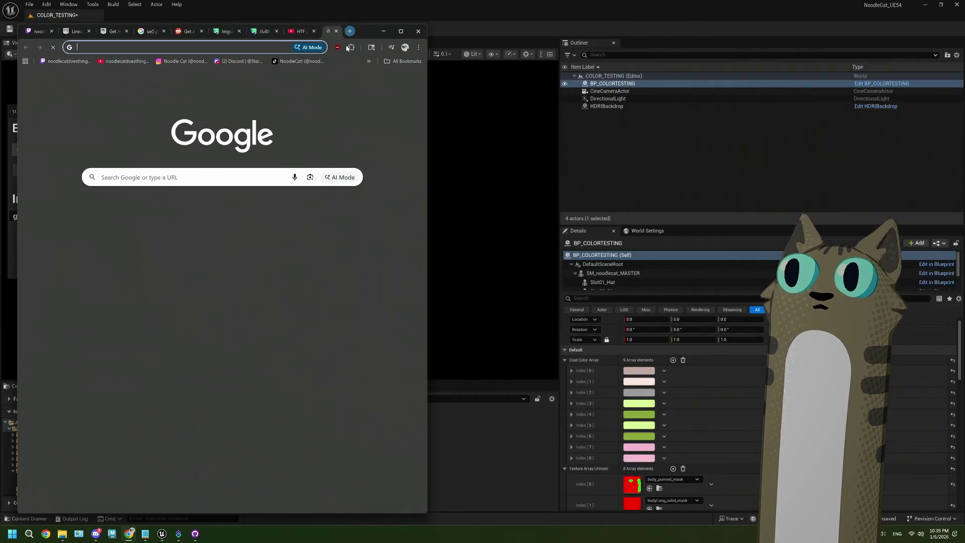
text(poi)
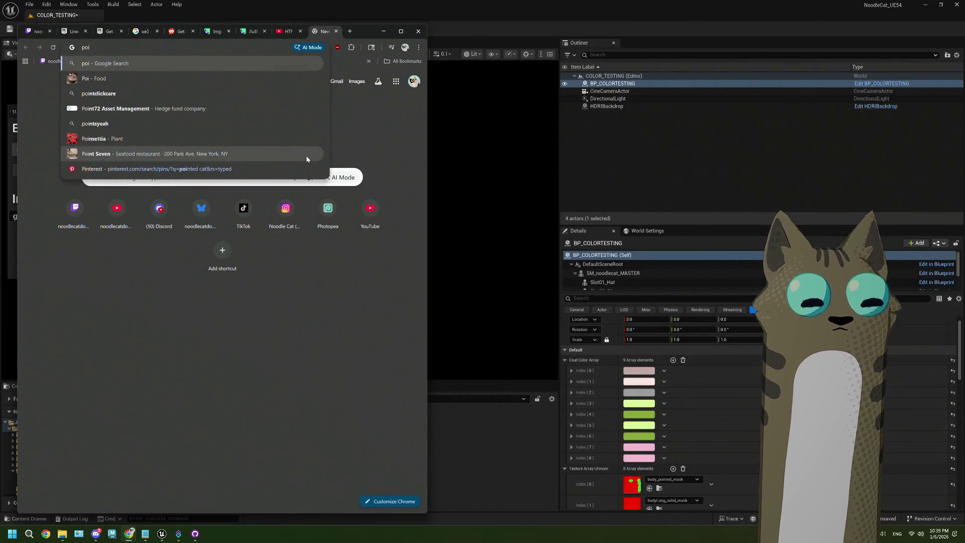
text(nted ca)
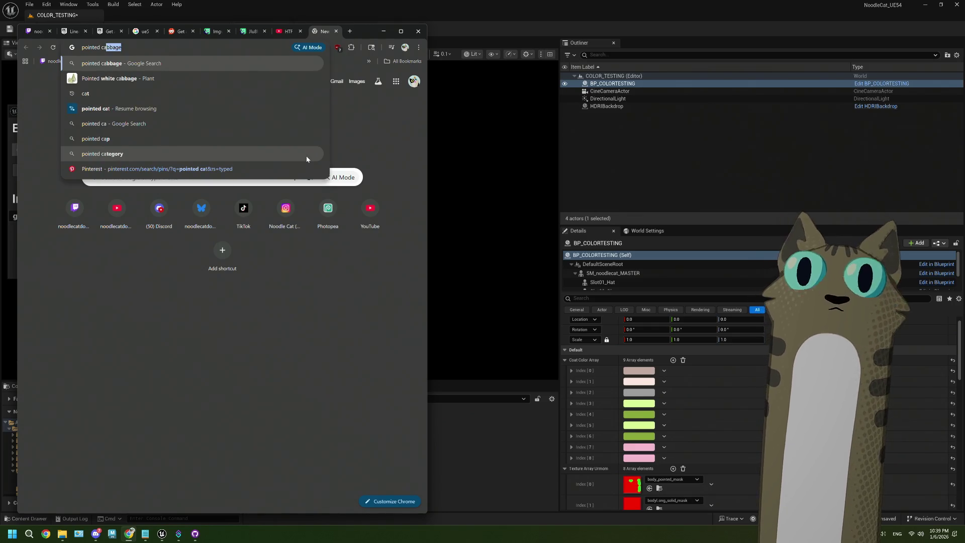
text(t)
key(Return)
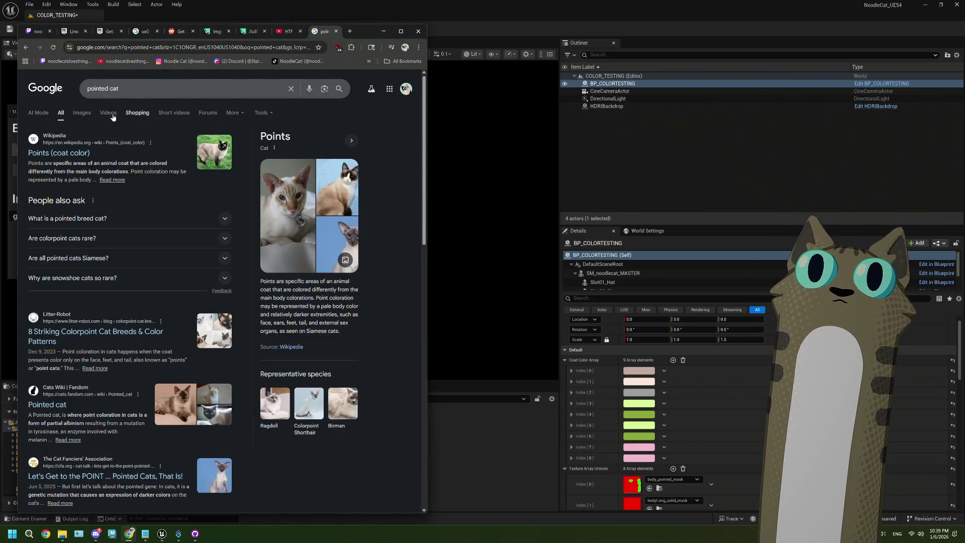
click(82, 114)
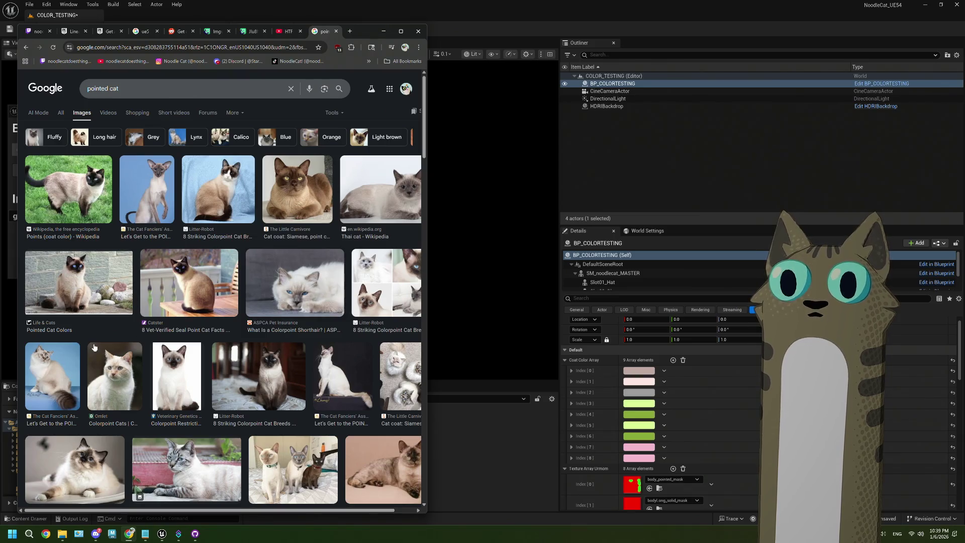
click(437, 461)
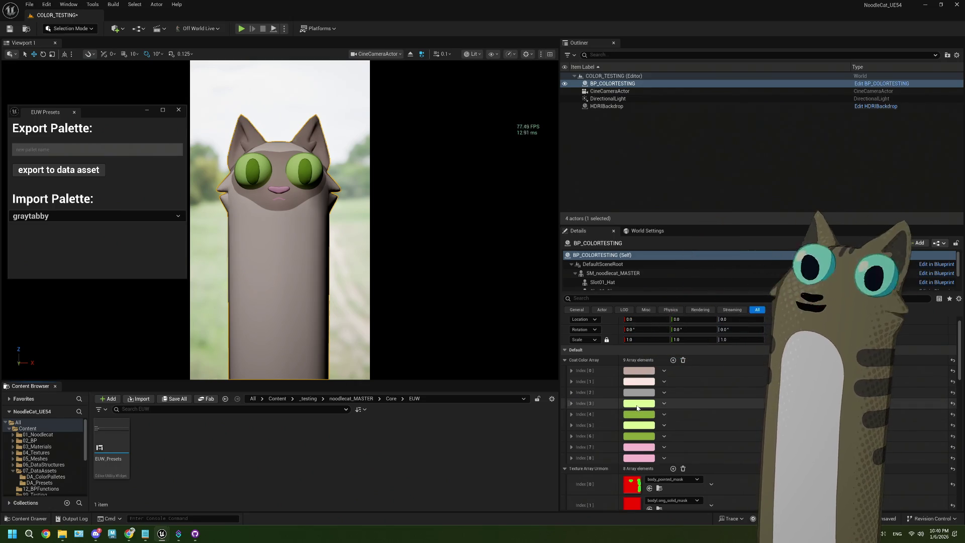
Change the Index [3] coat colour to a light cyan tinted slightly toward green
click(636, 405)
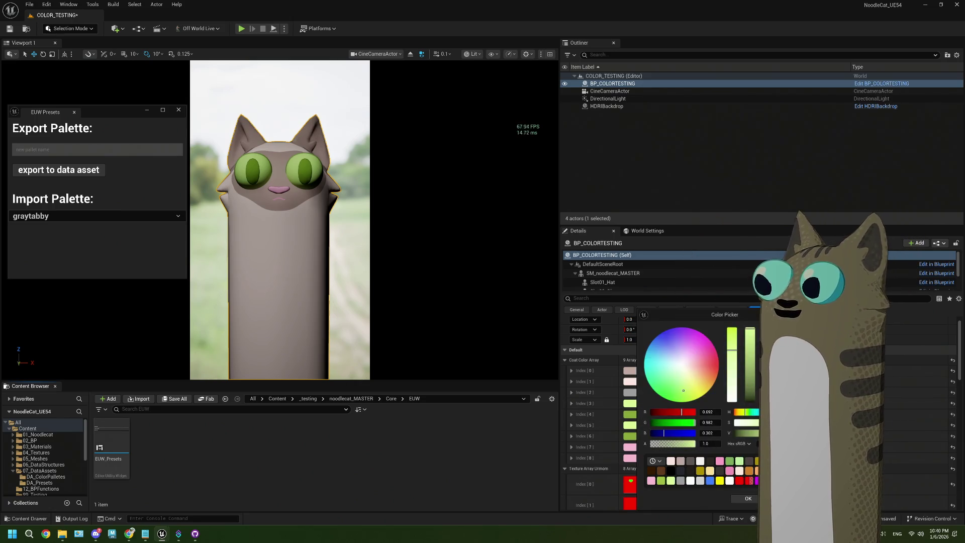
click(758, 412)
mouse_move(757, 412)
mouse_down()
mouse_move(749, 413)
mouse_move(757, 413)
mouse_up()
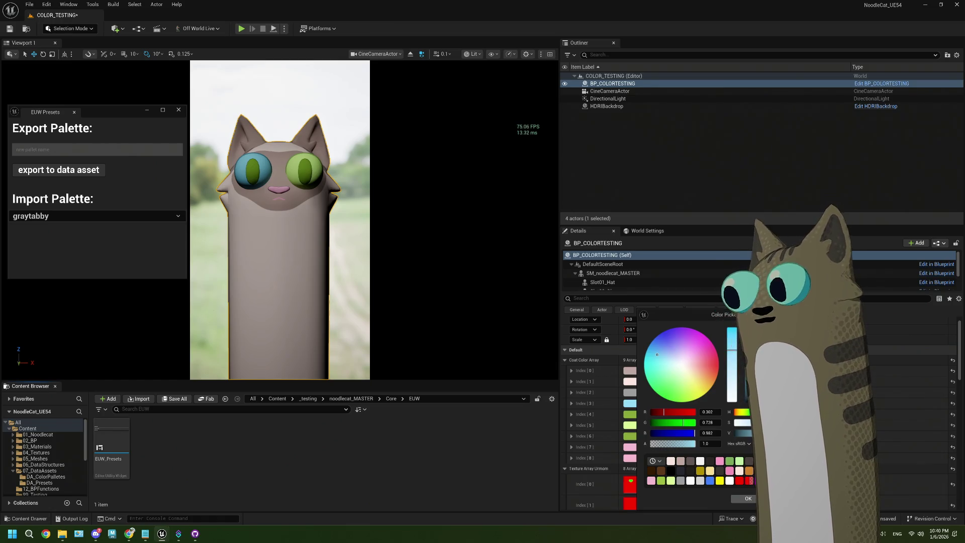
click(748, 498)
Make the Index [5] eye colour light blue and the Index [4] eye colour teal
click(644, 428)
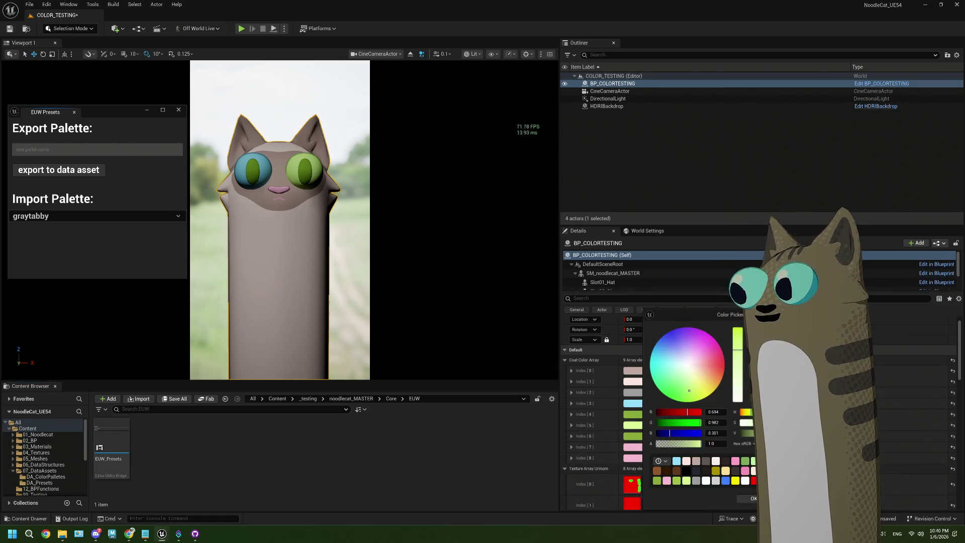
click(677, 461)
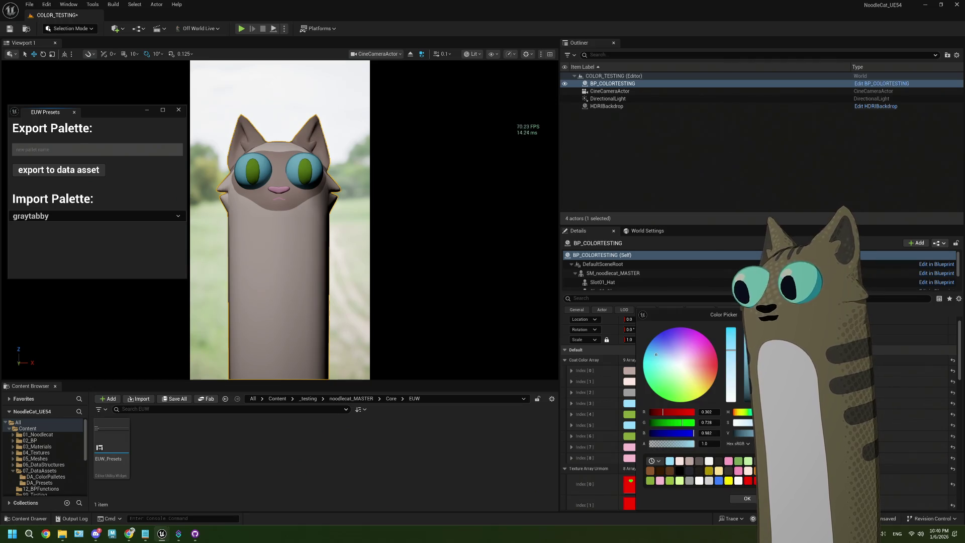
click(747, 498)
click(629, 436)
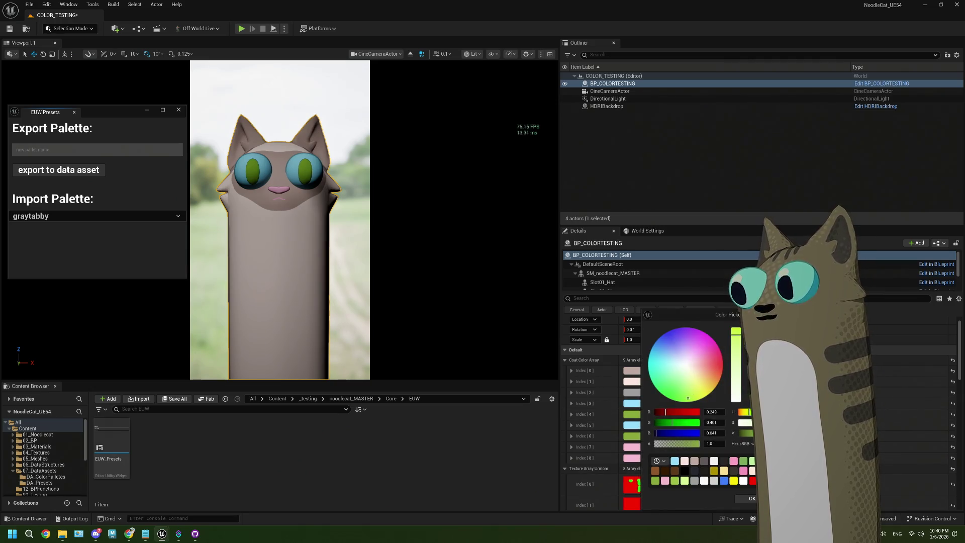
drag(749, 411, 763, 411)
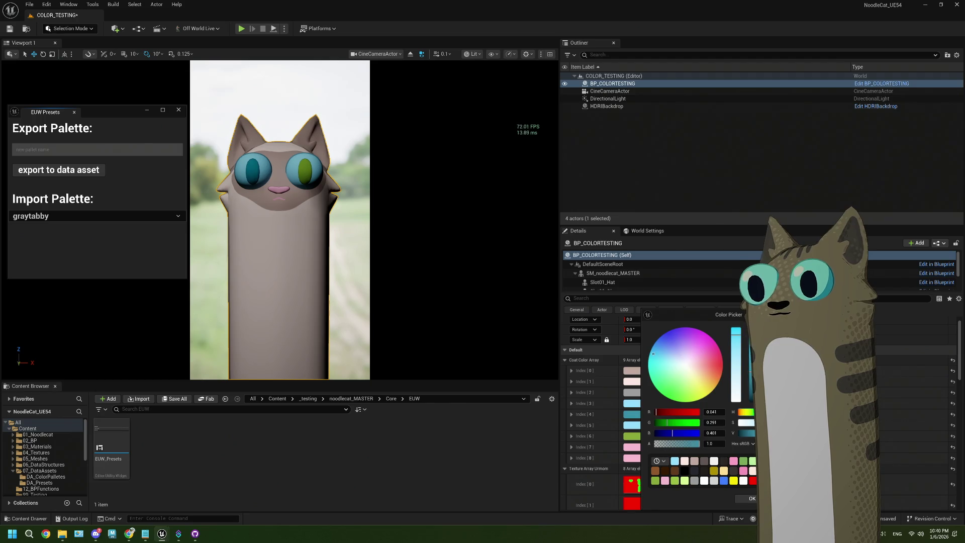
click(749, 498)
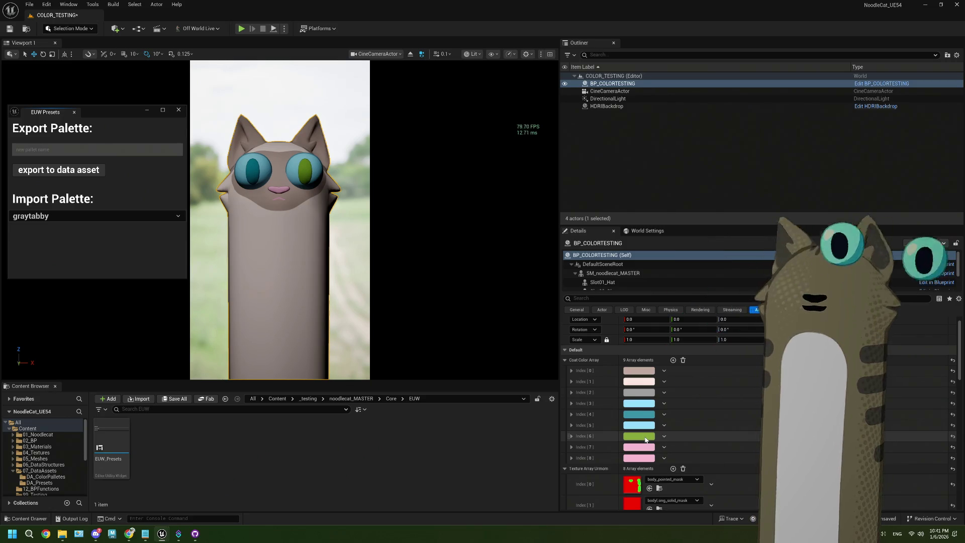
Set the green Index [6] eye colour to teal
click(646, 436)
click(678, 461)
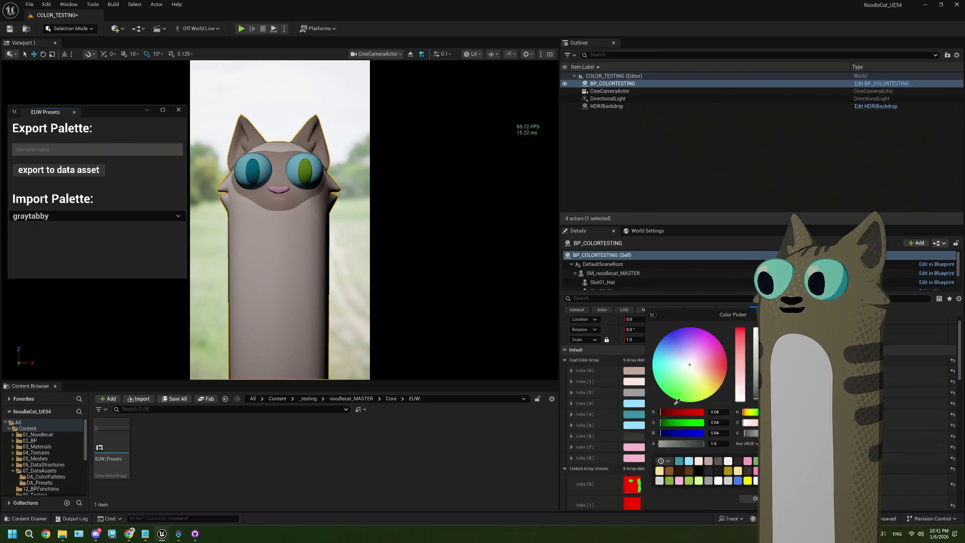
click(740, 498)
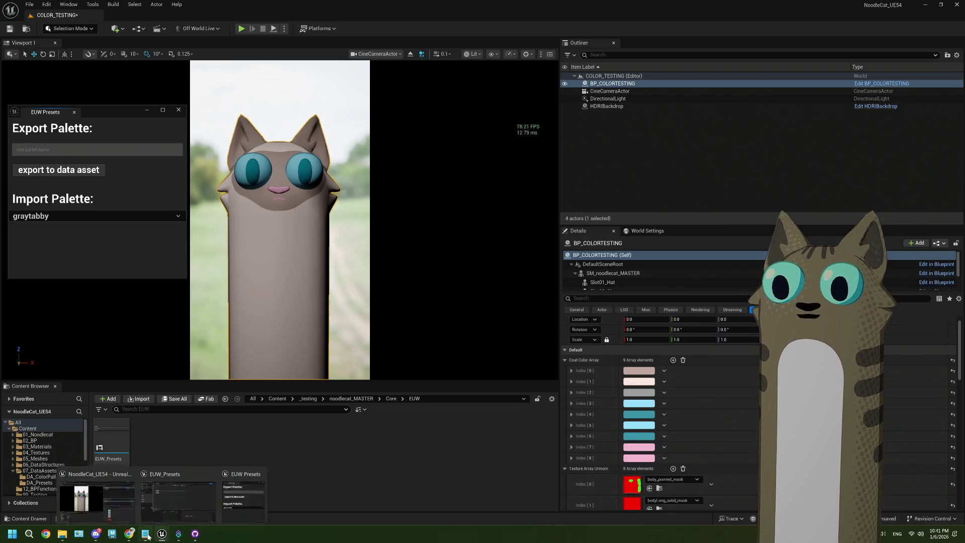
Turn the pink Index [7] and Index [8] entries a deep brown sampled from Index [0]
click(639, 447)
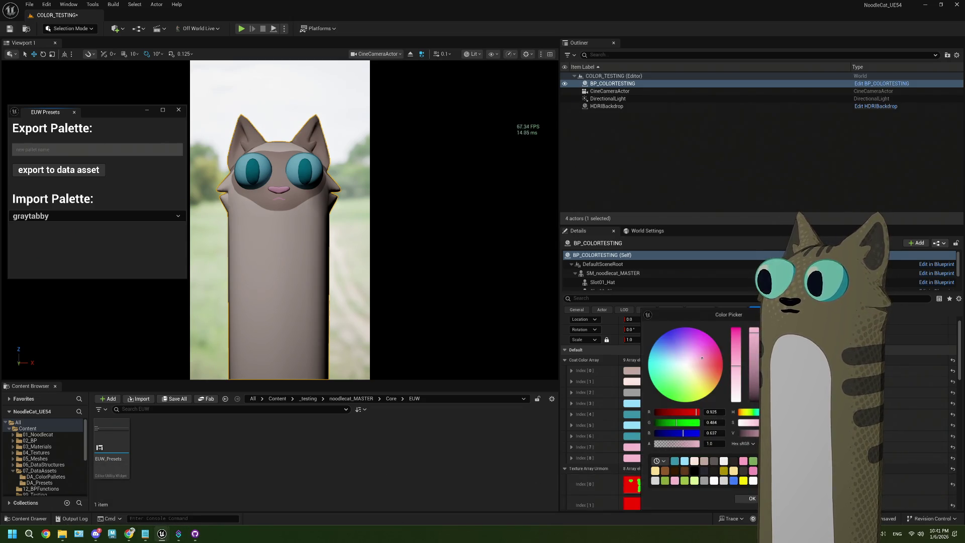
click(632, 389)
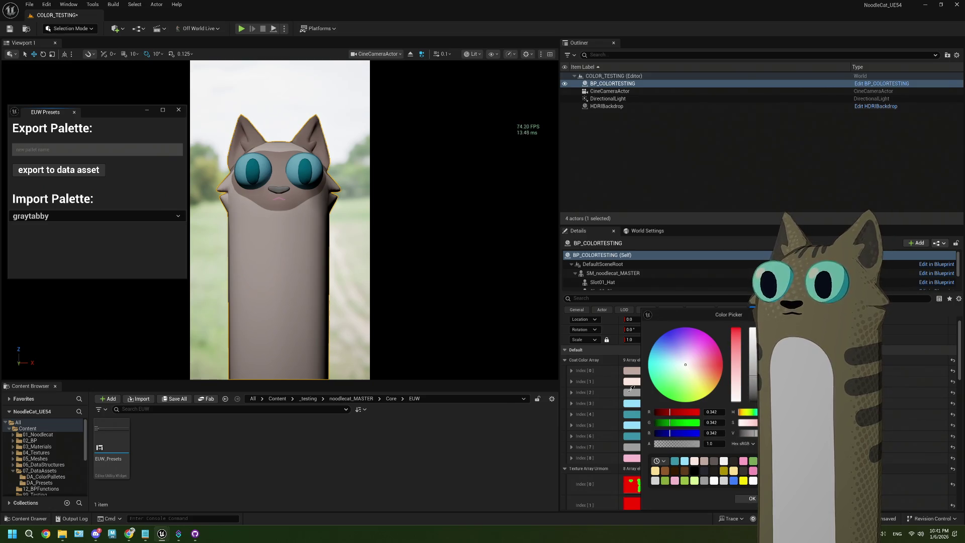
click(630, 370)
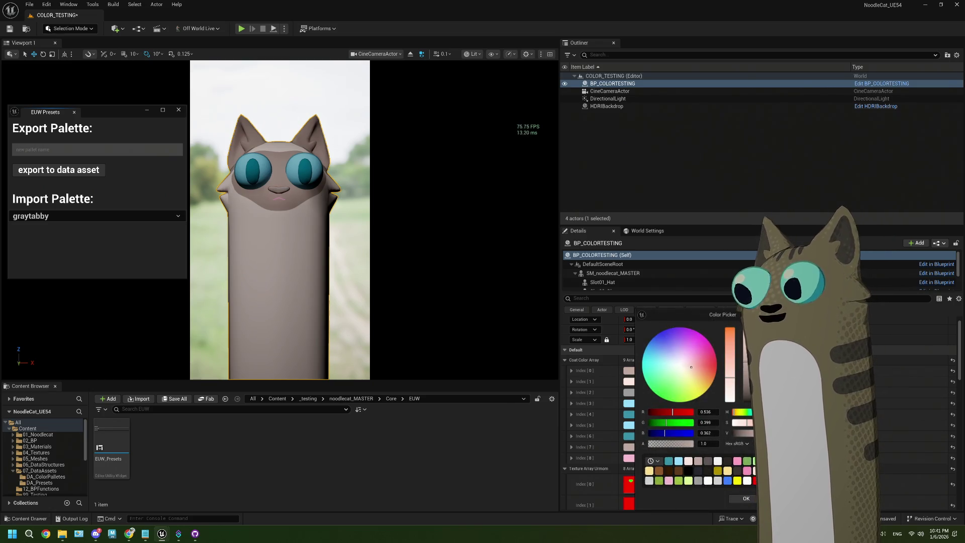
click(629, 447)
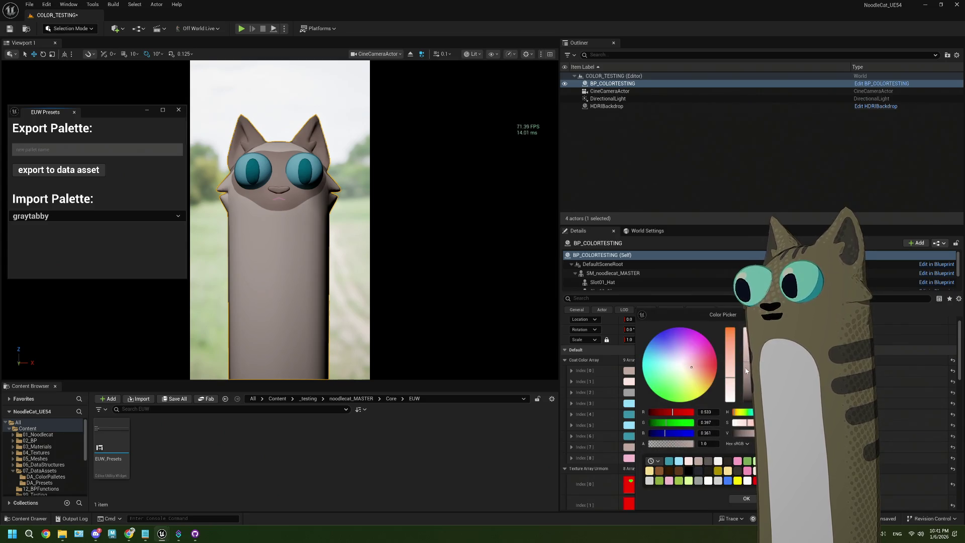
drag(746, 371, 749, 390)
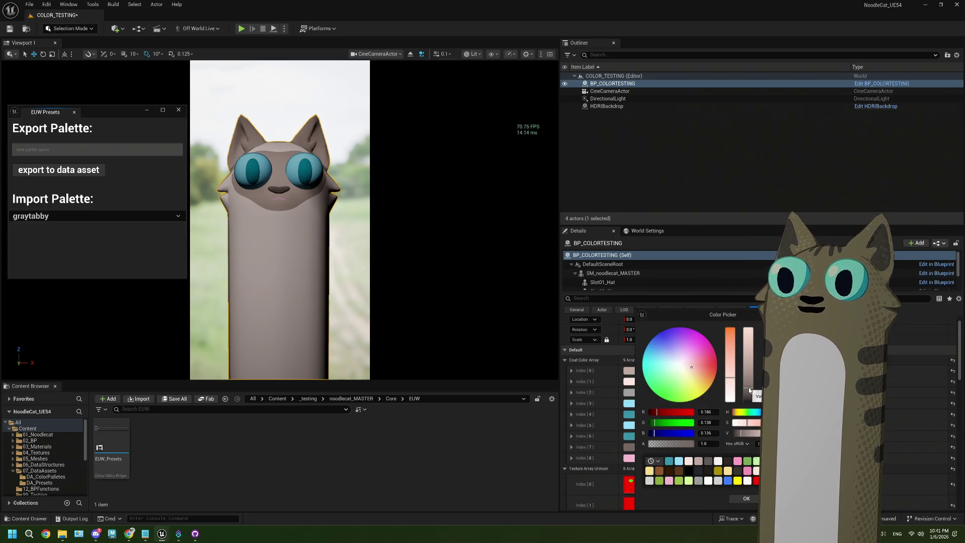
click(629, 458)
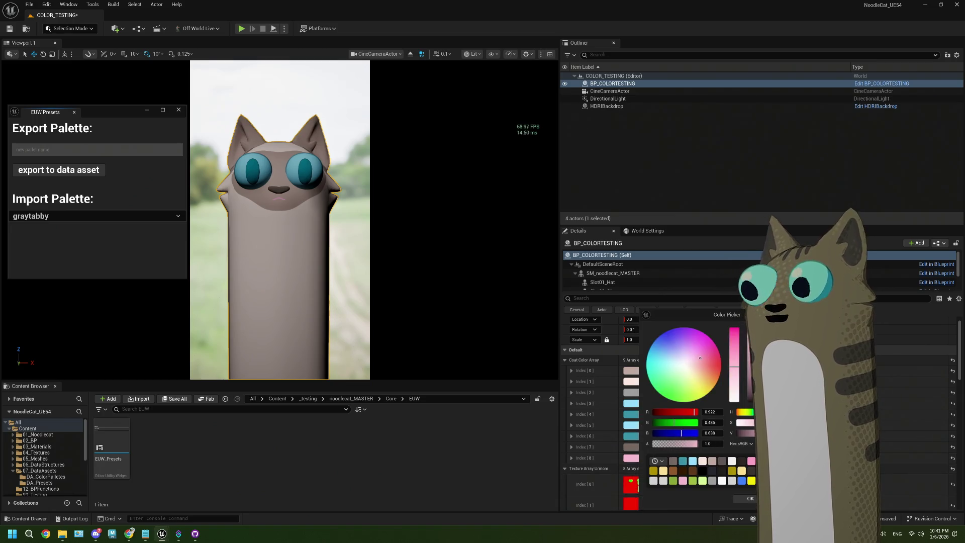
click(636, 448)
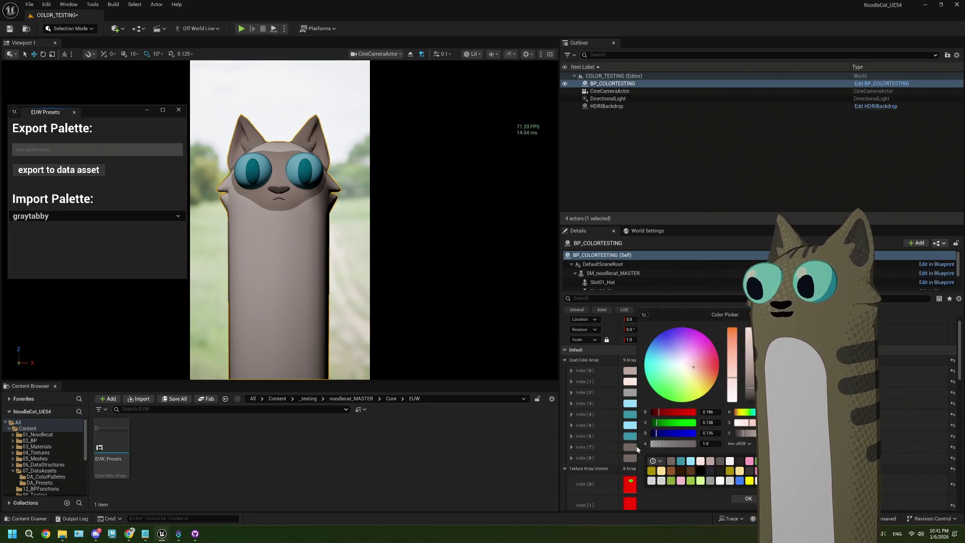
click(620, 425)
text(pointed)
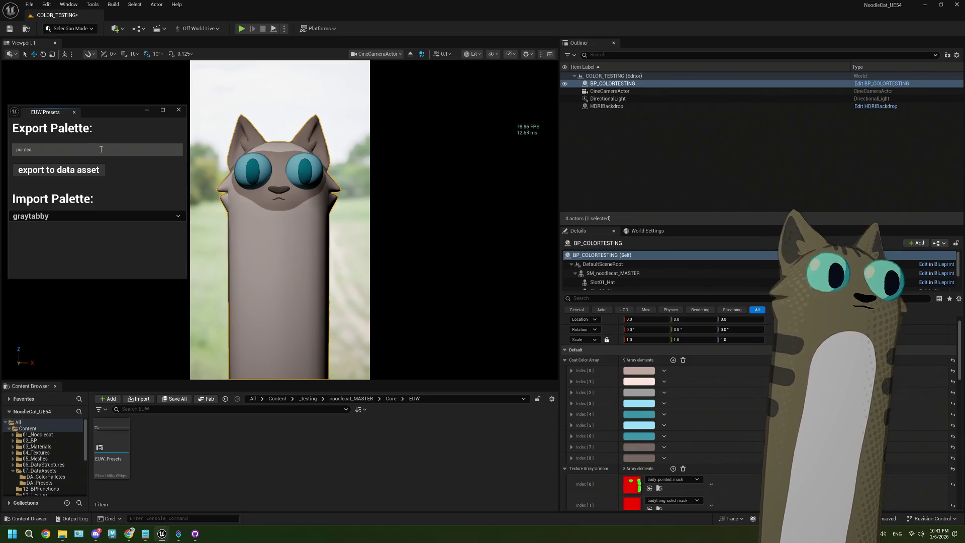
Export the coat colours as the pointed palette, then try the chocolate and vanilla presets
click(78, 171)
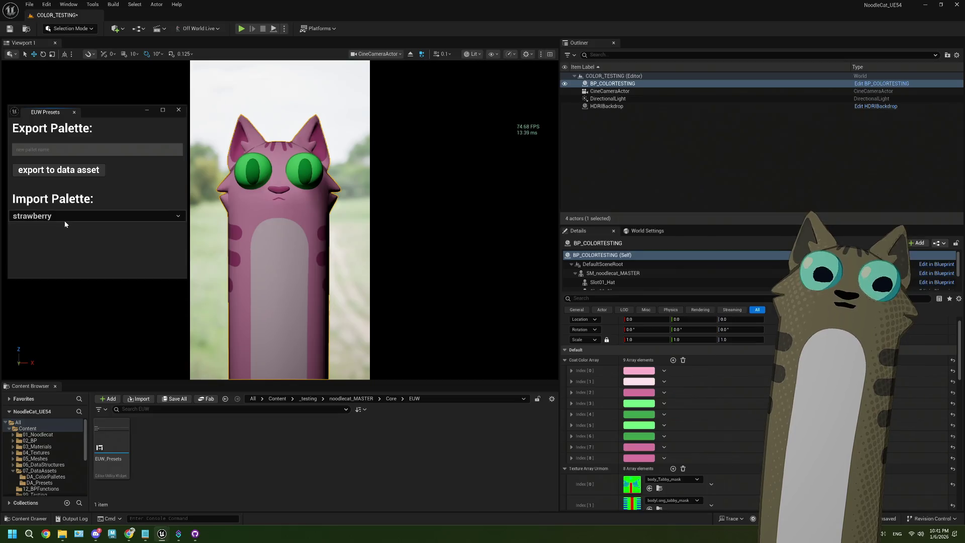
click(64, 221)
click(64, 225)
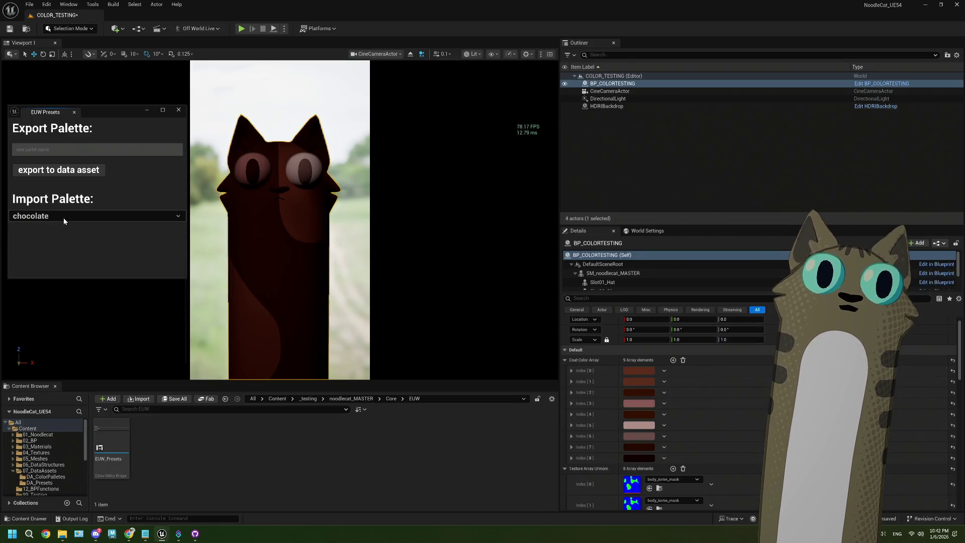
click(64, 219)
click(55, 297)
Try the tortie and black palettes, then close the presets window and open 01_Noodlecat
click(74, 214)
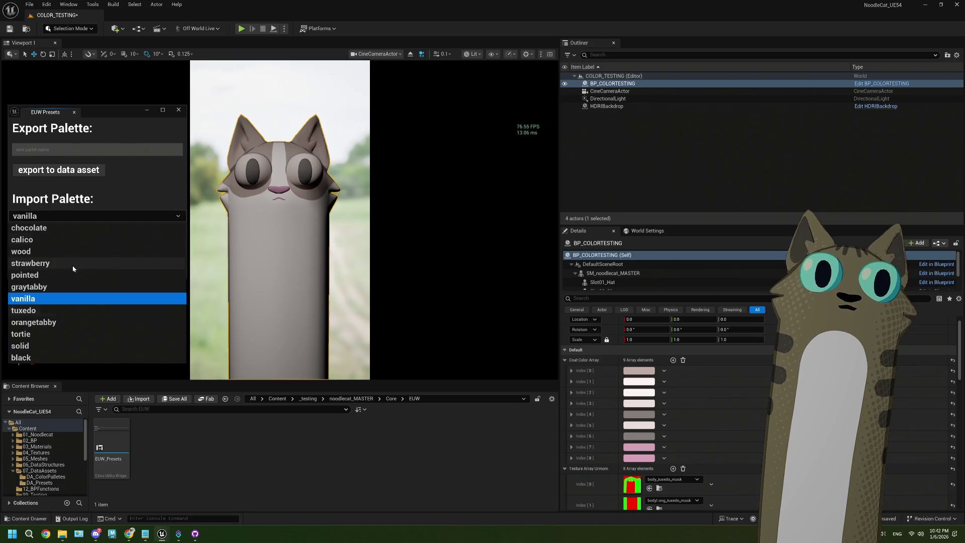
click(55, 329)
click(68, 216)
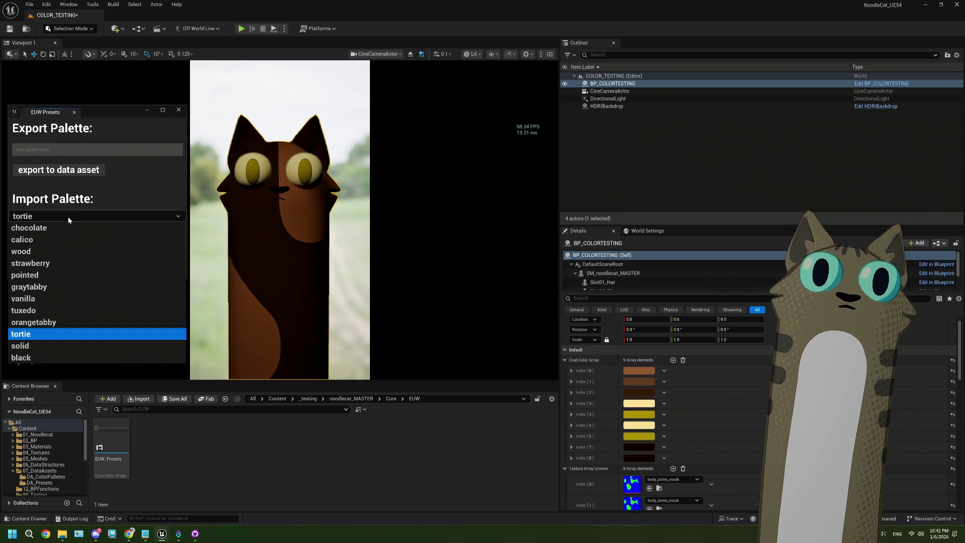
click(58, 357)
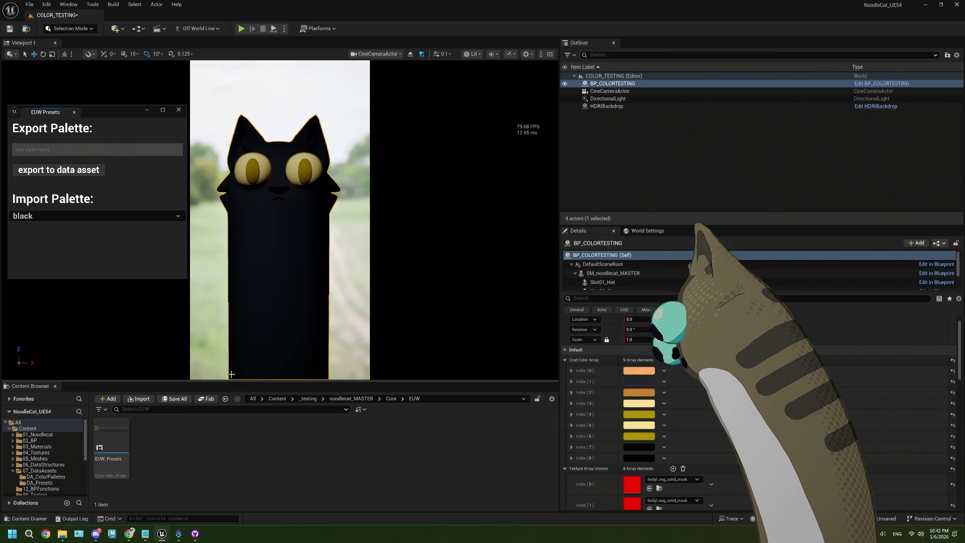
click(178, 110)
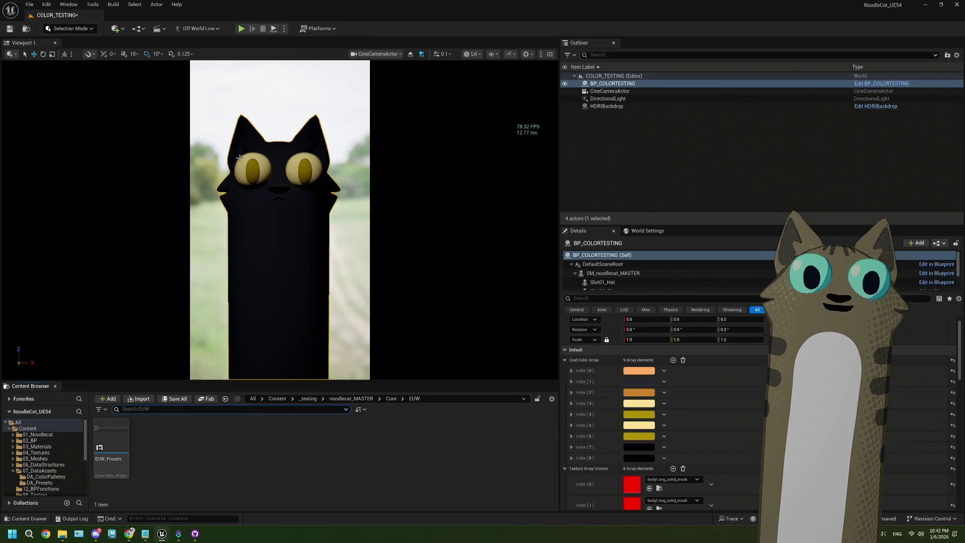
click(48, 436)
Open the Noodlecat_Env level from the Content root folder
click(28, 428)
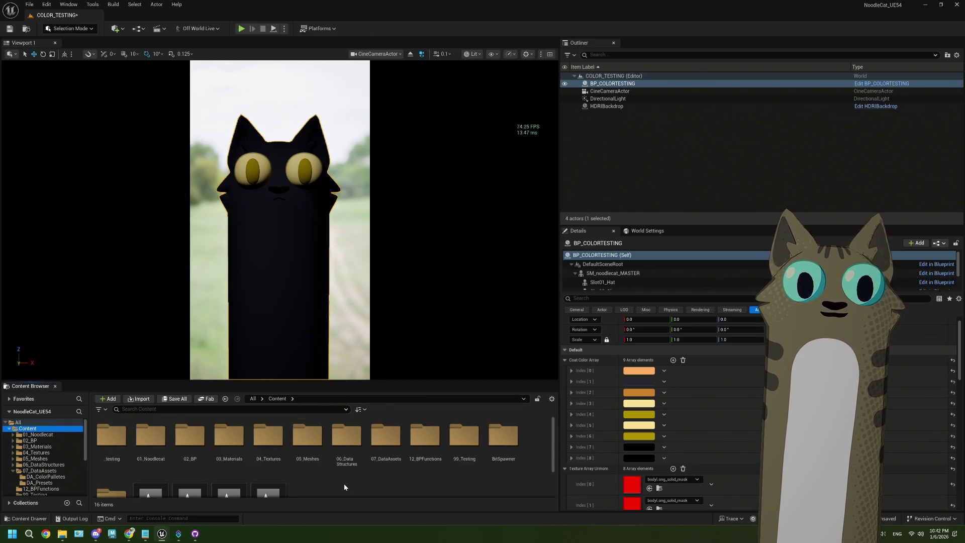
scroll(249, 476, down, 2)
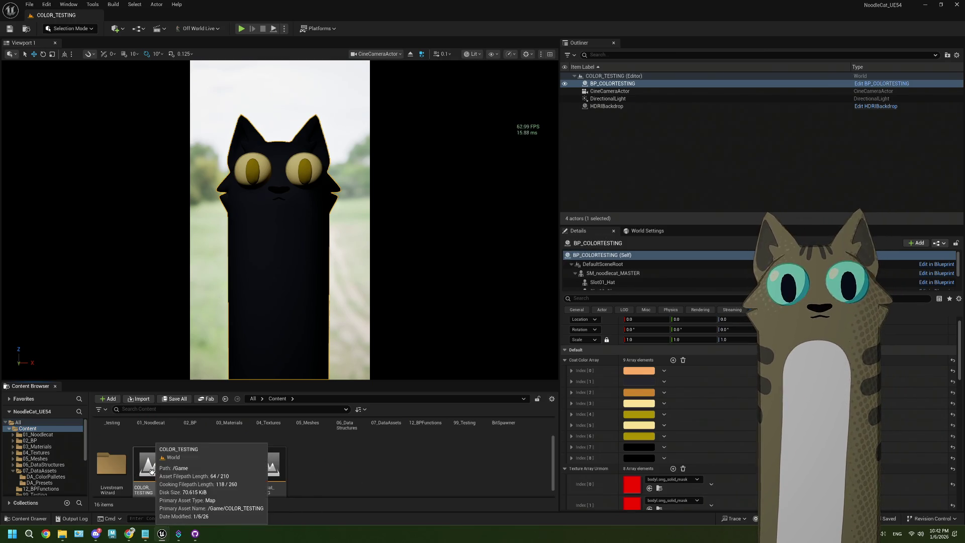
click(197, 470)
double_click(198, 470)
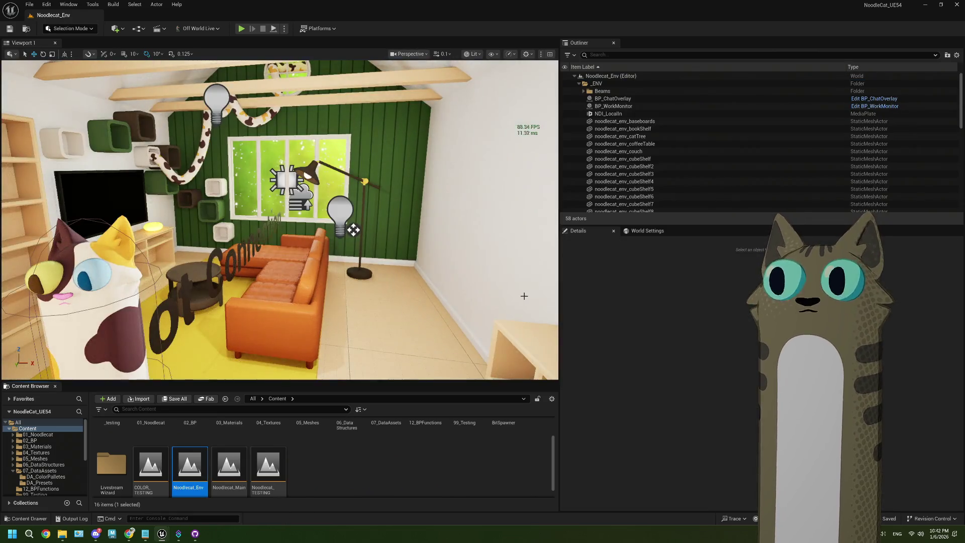
Widen and heighten the viewport, then start Play In Editor in the room level
drag(559, 291, 677, 290)
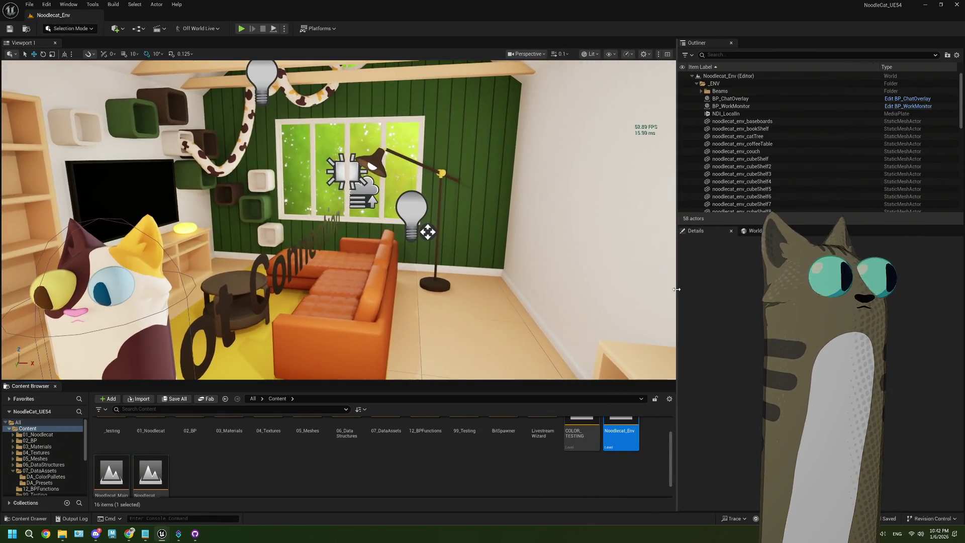
drag(515, 383, 513, 394)
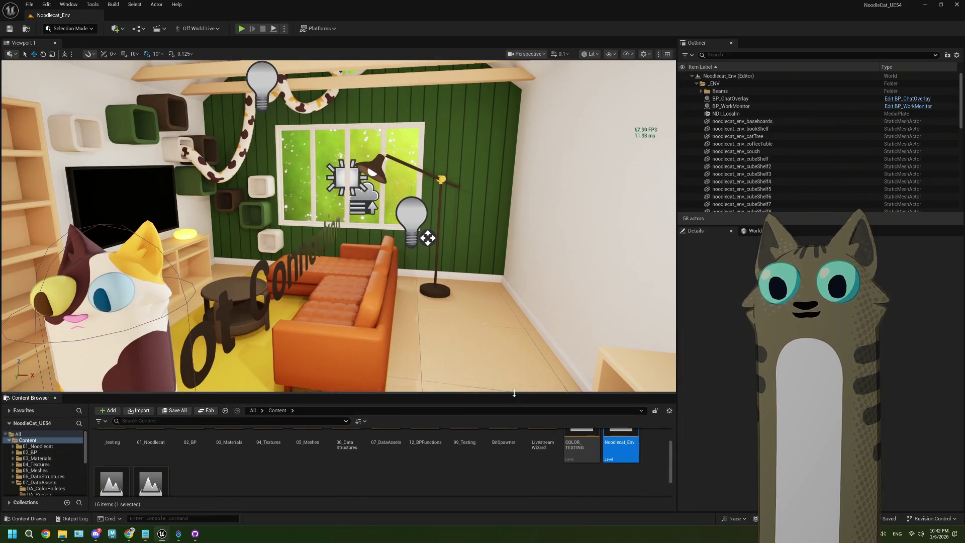
click(456, 486)
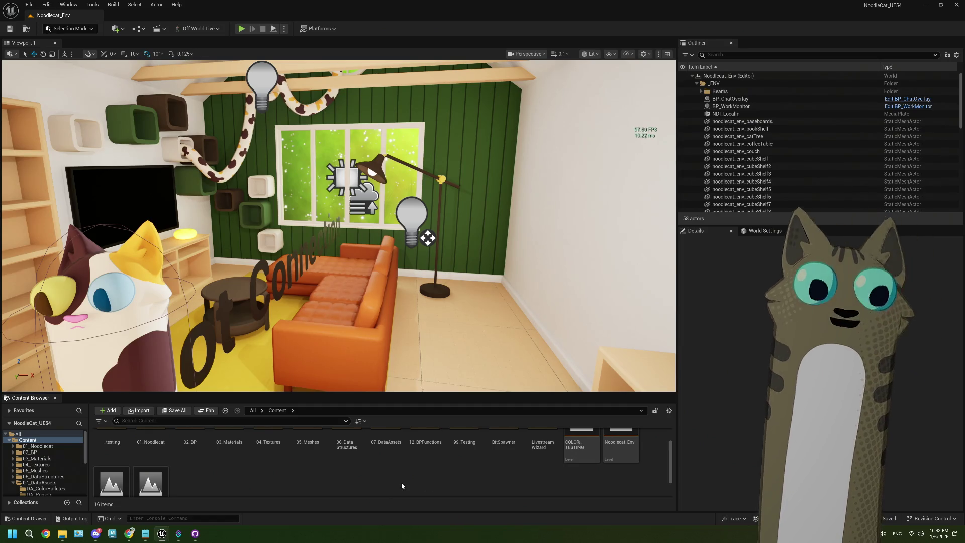
click(241, 29)
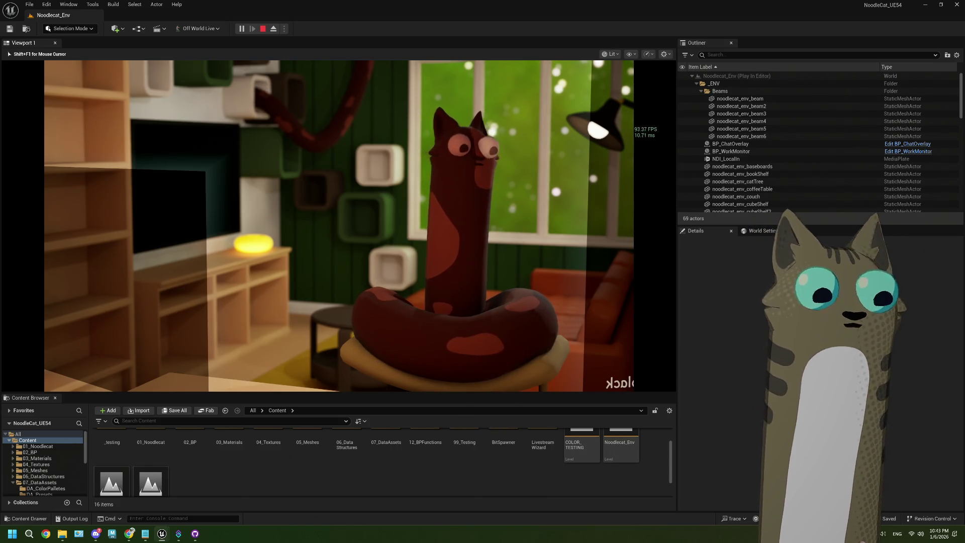
key(Escape)
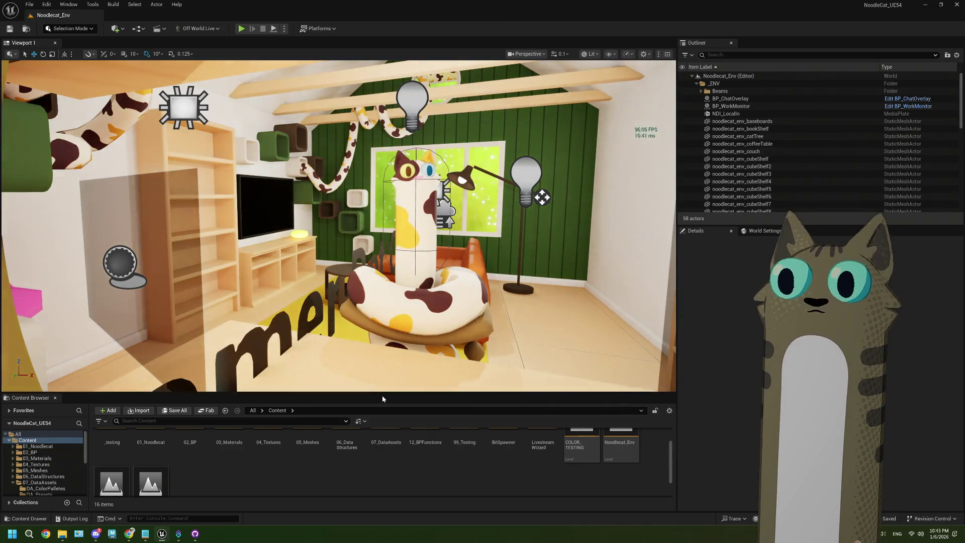
click(385, 390)
Add a pantone448c key to the Names of Linear Colors map and open its colour swatch
drag(386, 393, 386, 249)
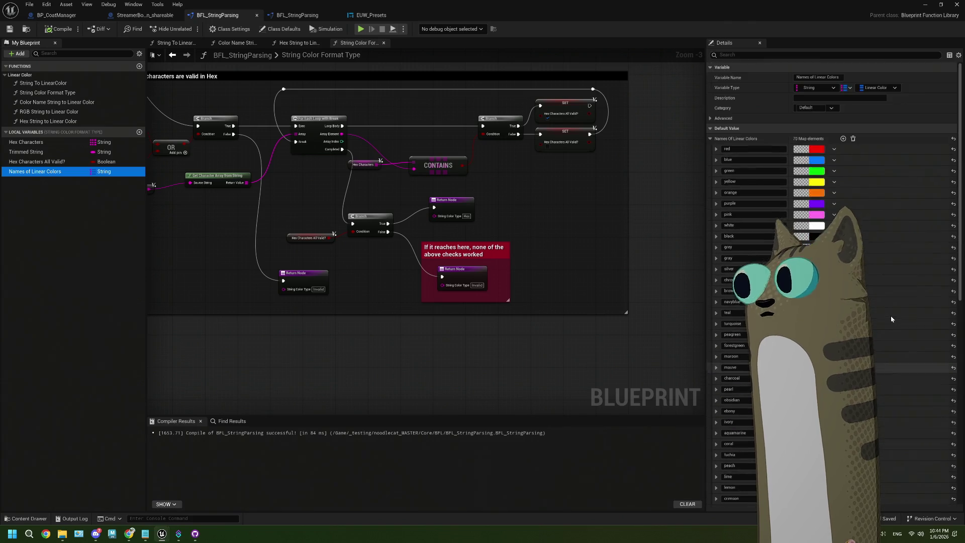
click(843, 139)
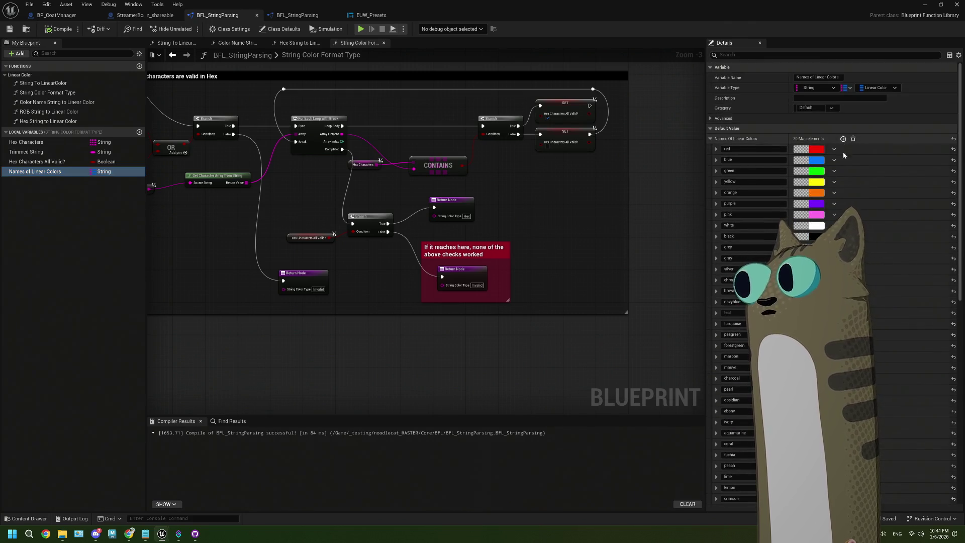
scroll(829, 301, down, 5)
scroll(744, 422, down, 4)
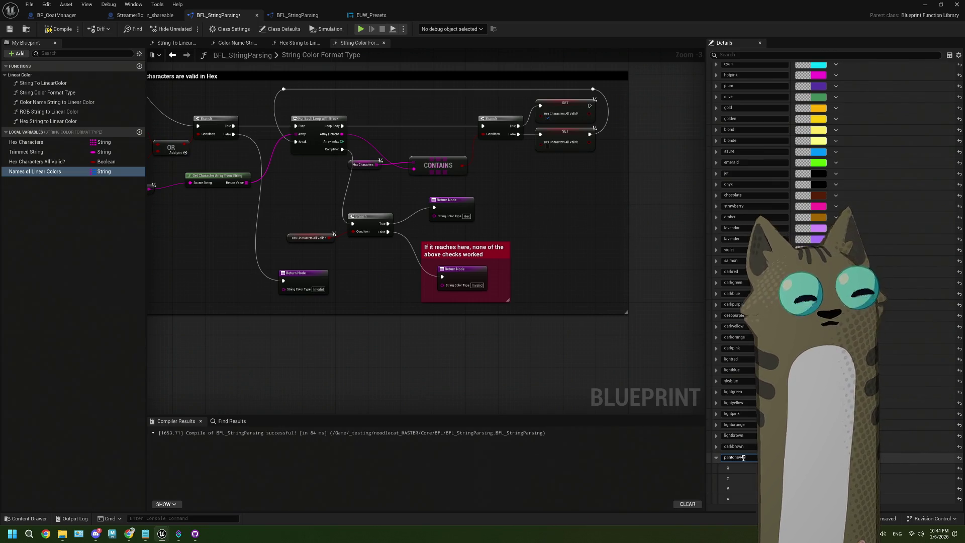
key(Return)
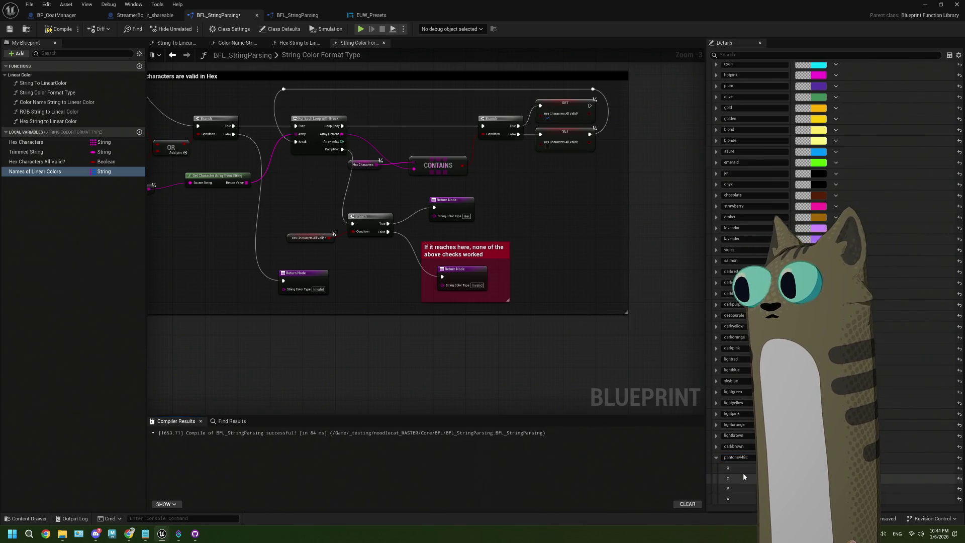
click(811, 457)
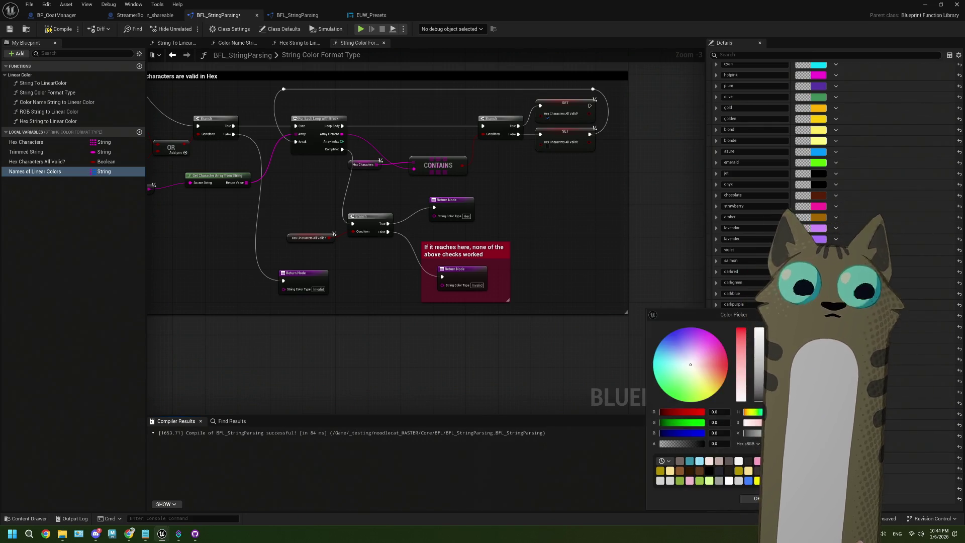
Search Google for 'pantone448cx' and open the Pantone 448 C colour card preview
mouse_move(137, 537)
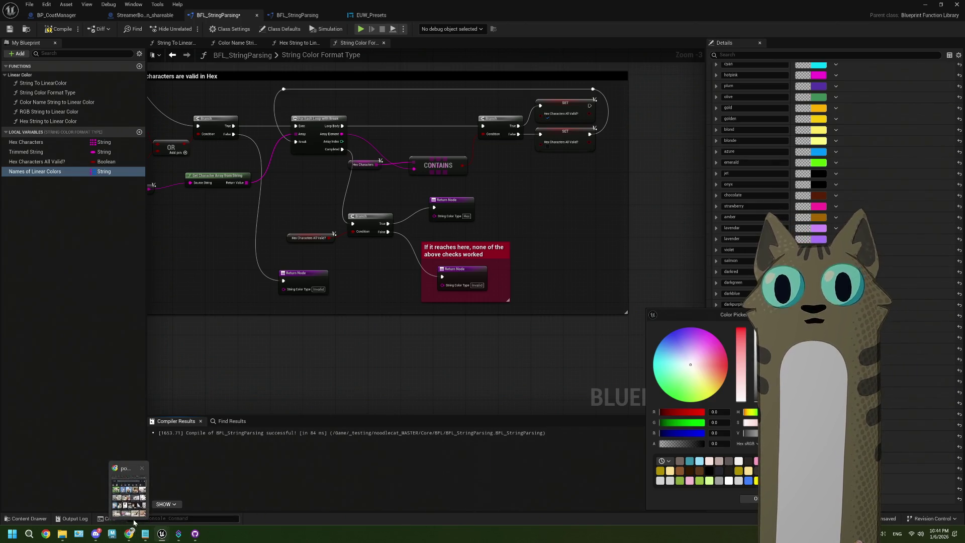
click(140, 498)
click(246, 89)
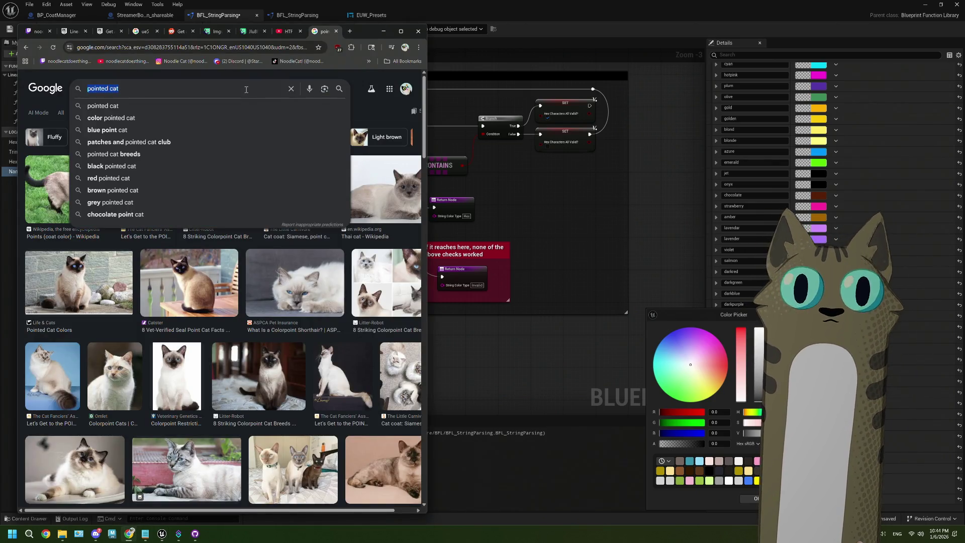
text(pantone)
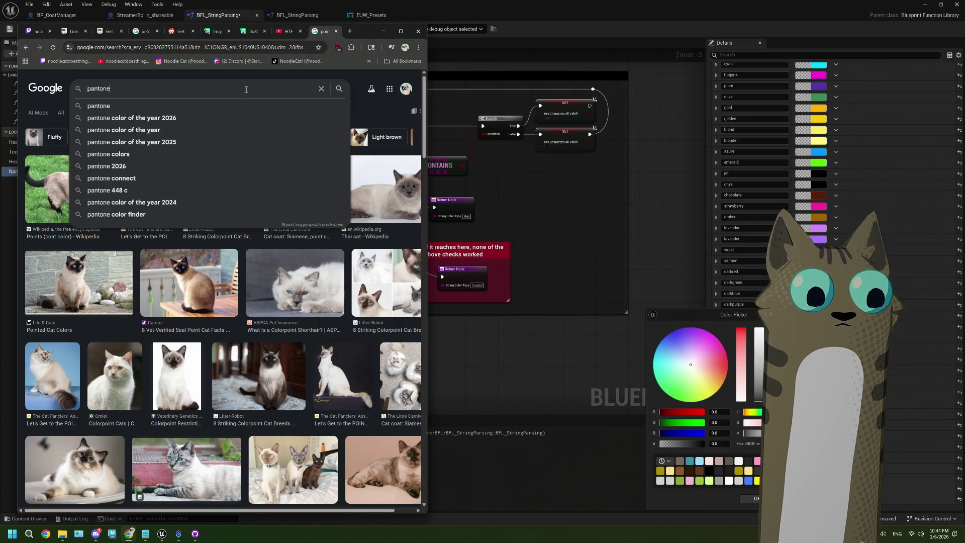
text(448c)
key(Return)
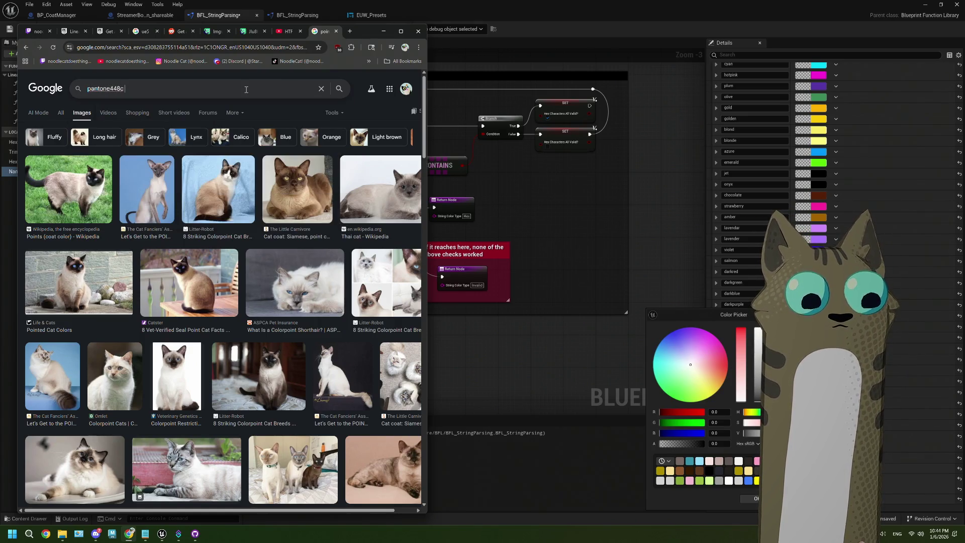
text( hex)
key(Return)
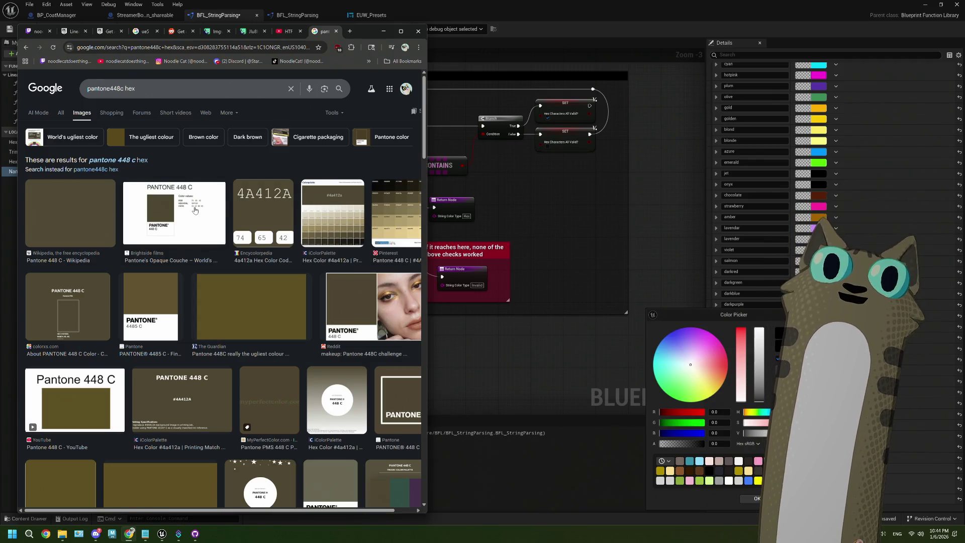
click(195, 210)
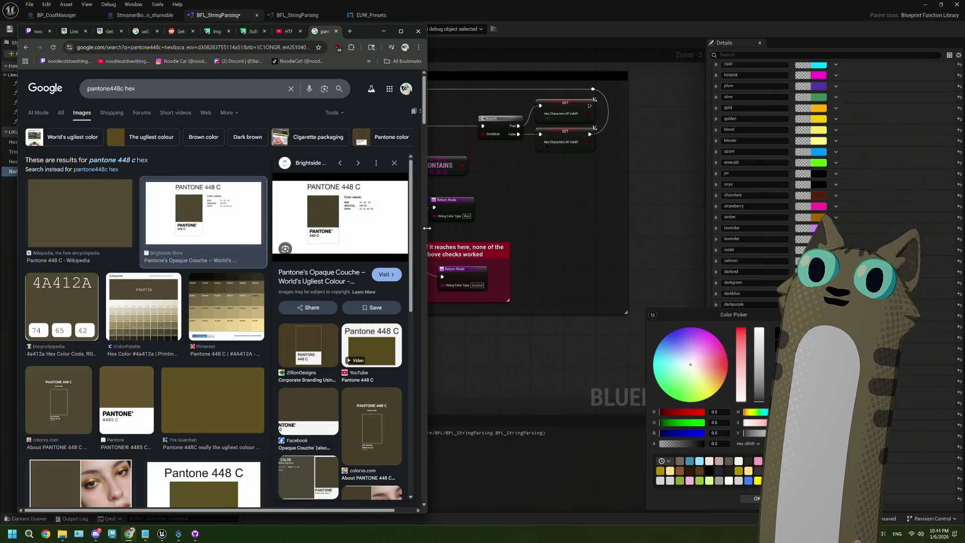
drag(427, 224, 614, 216)
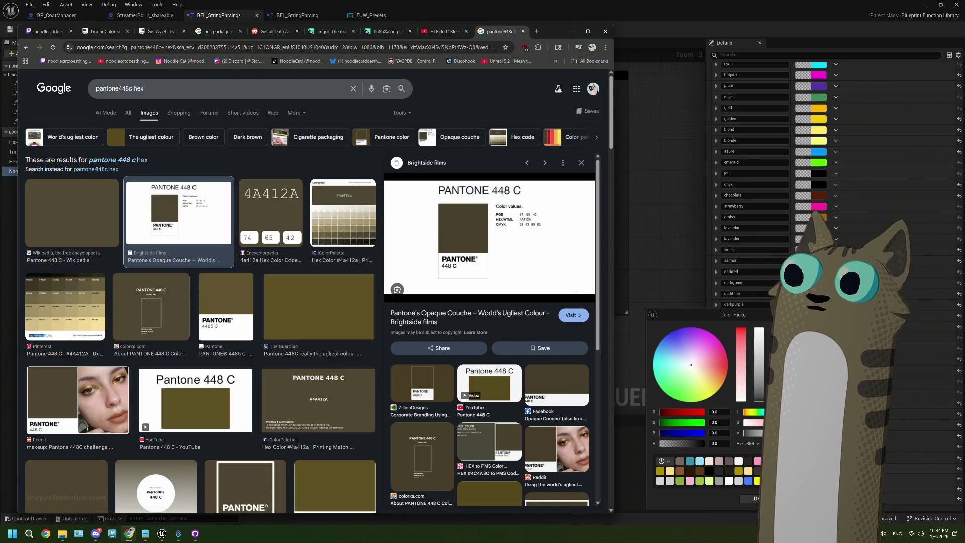
key(alt+Tab)
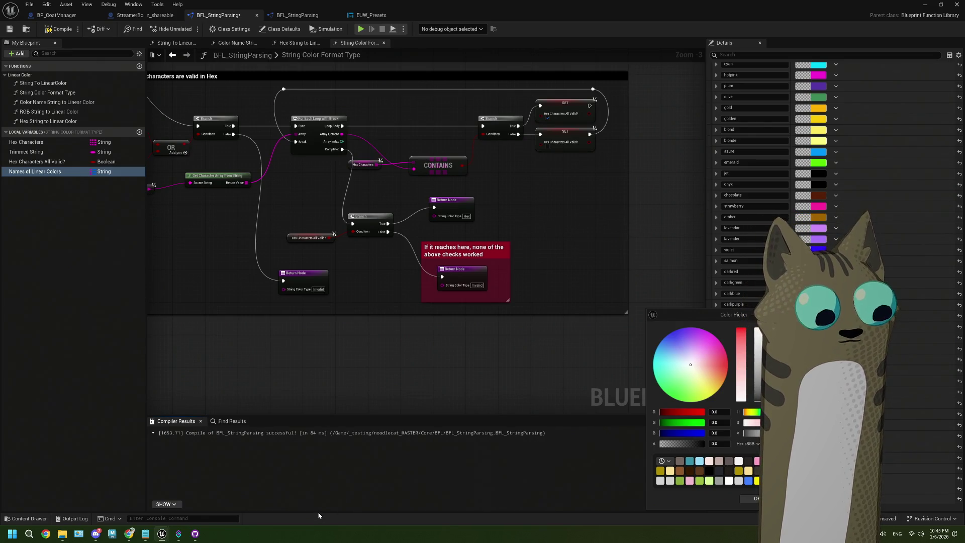
Open the Pantone 448 C Wikipedia article to read hex 4A412A, then return to Unreal
click(129, 533)
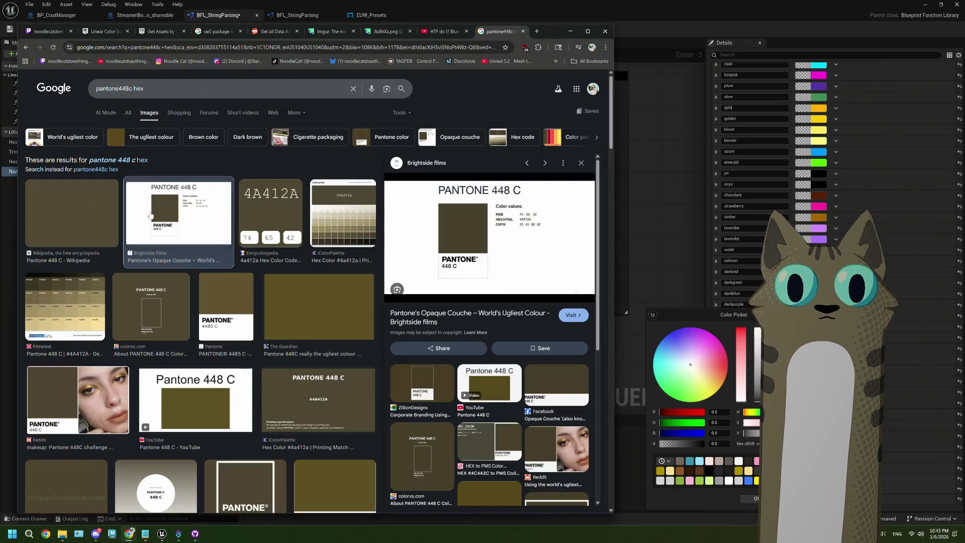
click(153, 141)
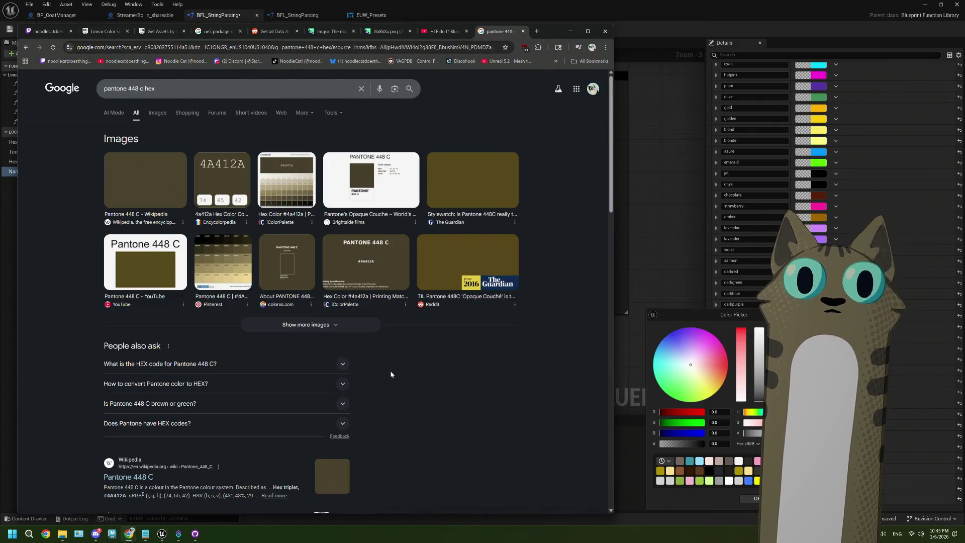
scroll(245, 341, down, 3)
click(333, 325)
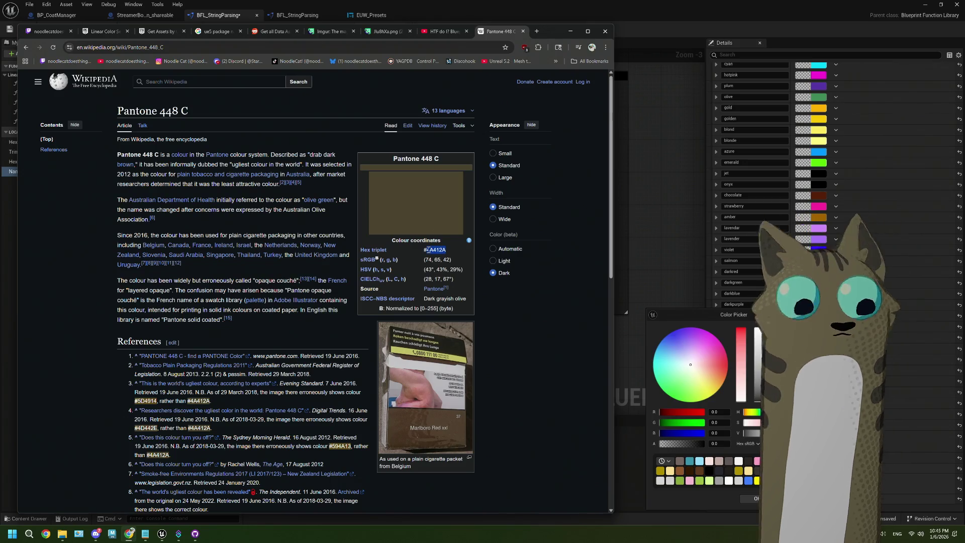
key(alt+Tab)
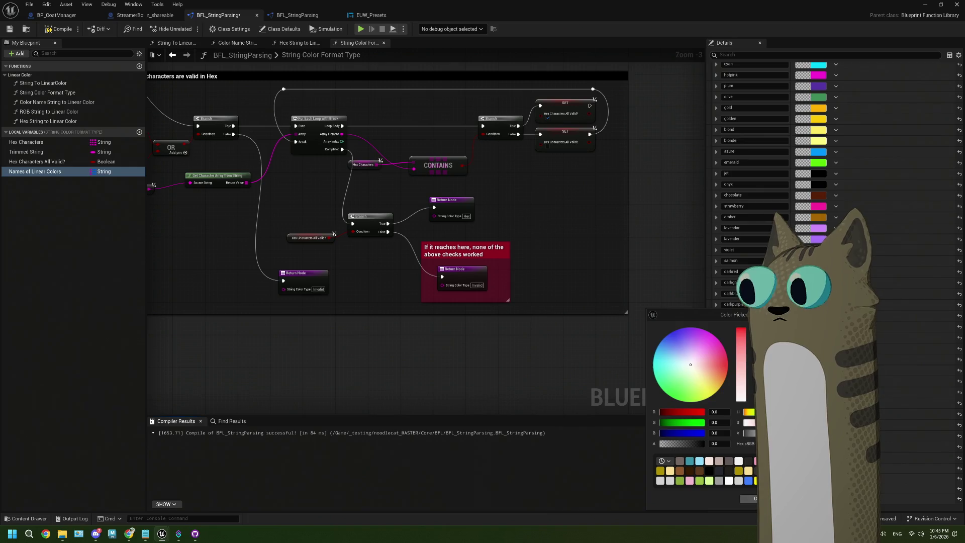
Close the colour picker and play the Noodlecat level with a taller game viewport
key(Escape)
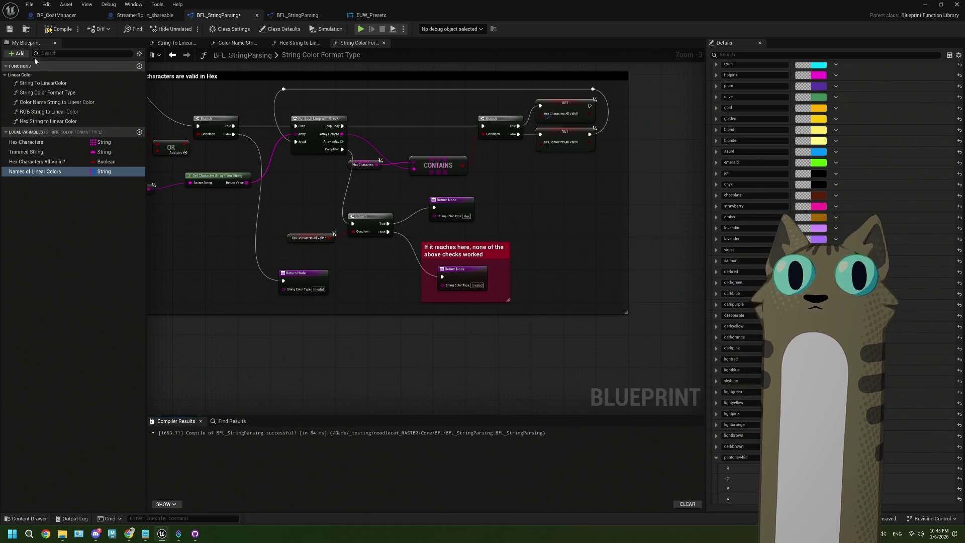
key(alt+Tab)
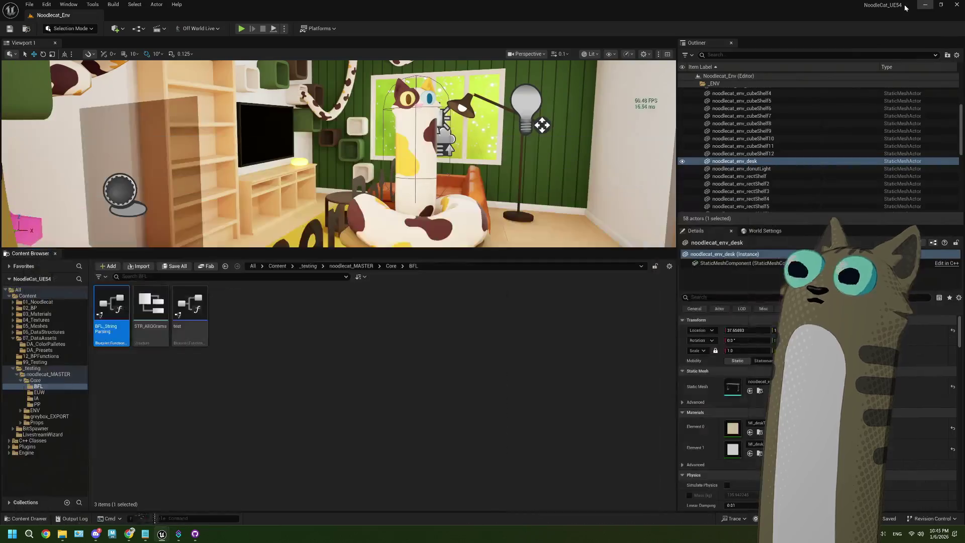
click(241, 29)
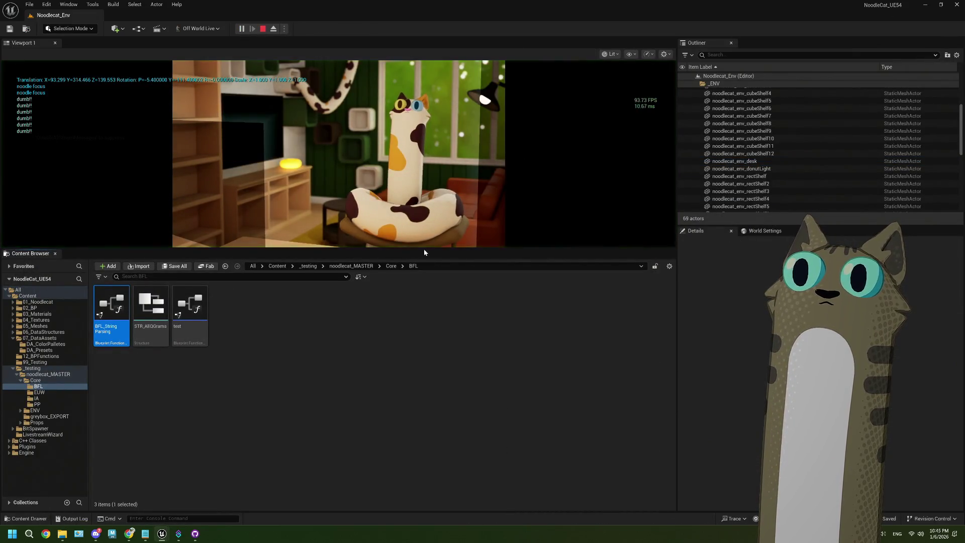
drag(426, 351, 425, 431)
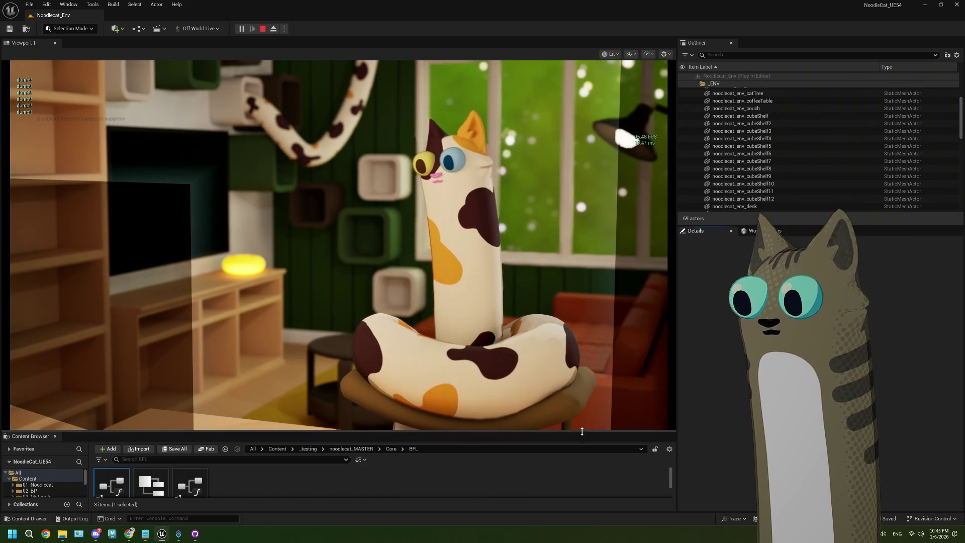
drag(581, 433, 581, 439)
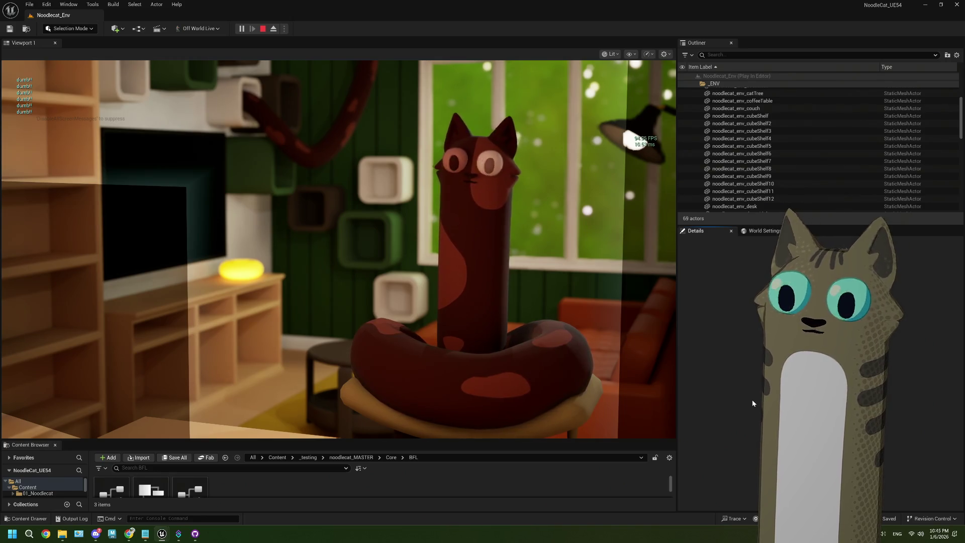
Add the indented note '- make red not map to body2!!!!!!!' under 'make more presets!' in ThePlan.txt
click(145, 533)
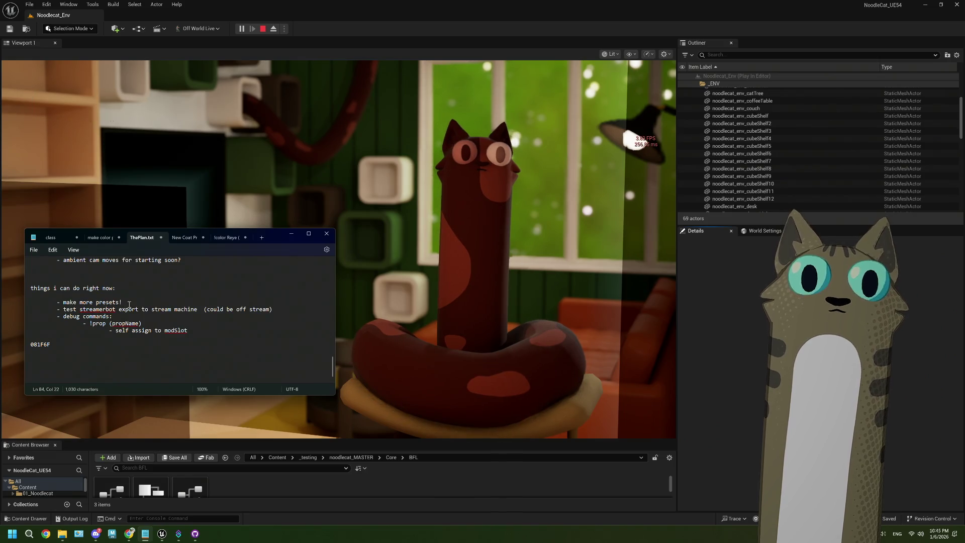
key(Return)
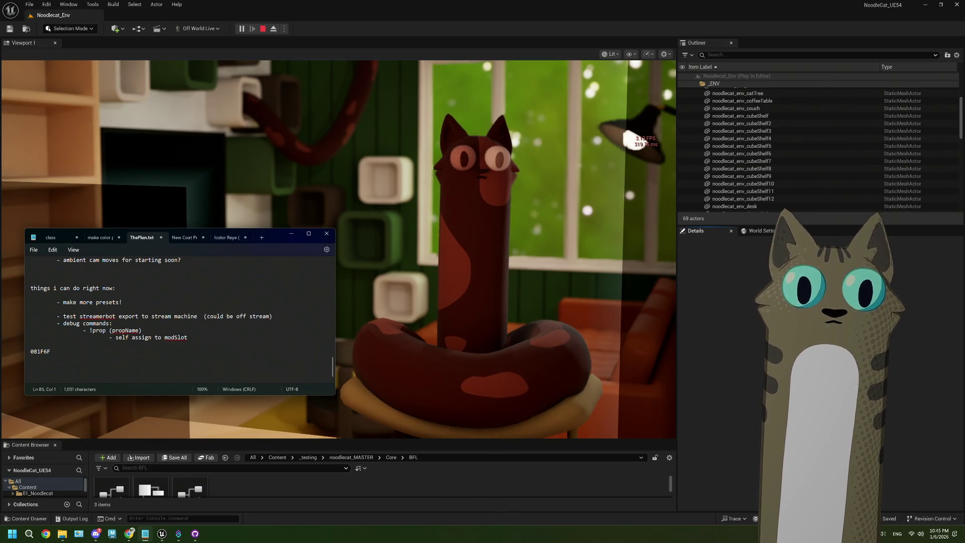
key(Tab)
text(- )
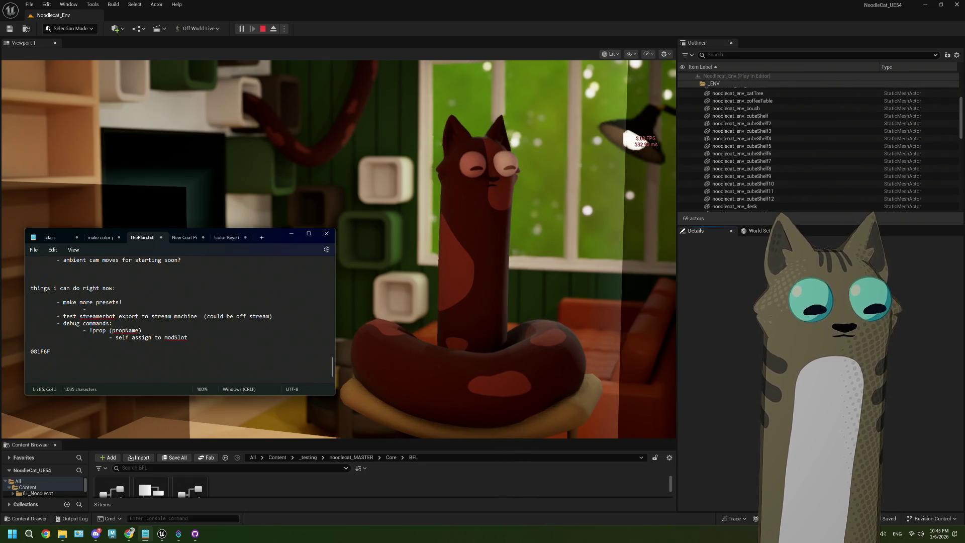
text(make re)
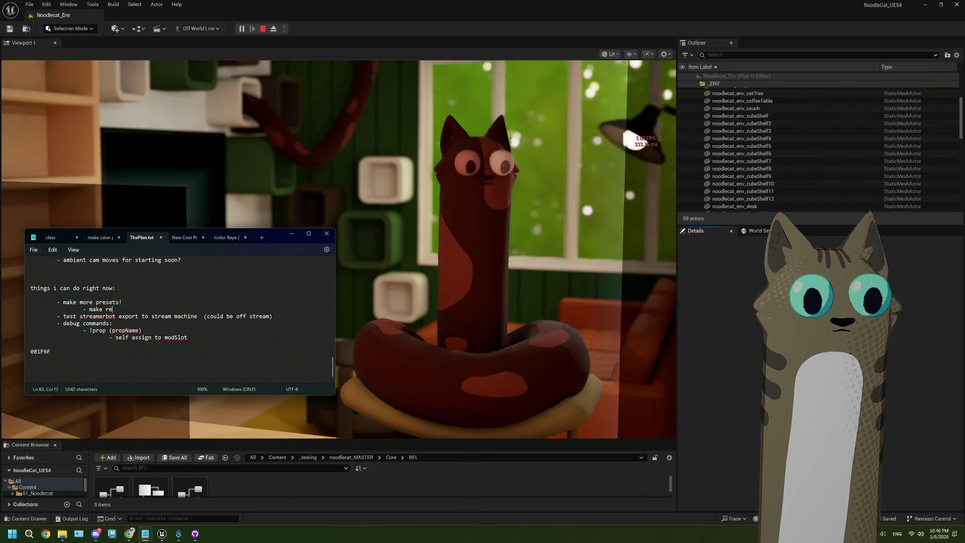
text(d not map )
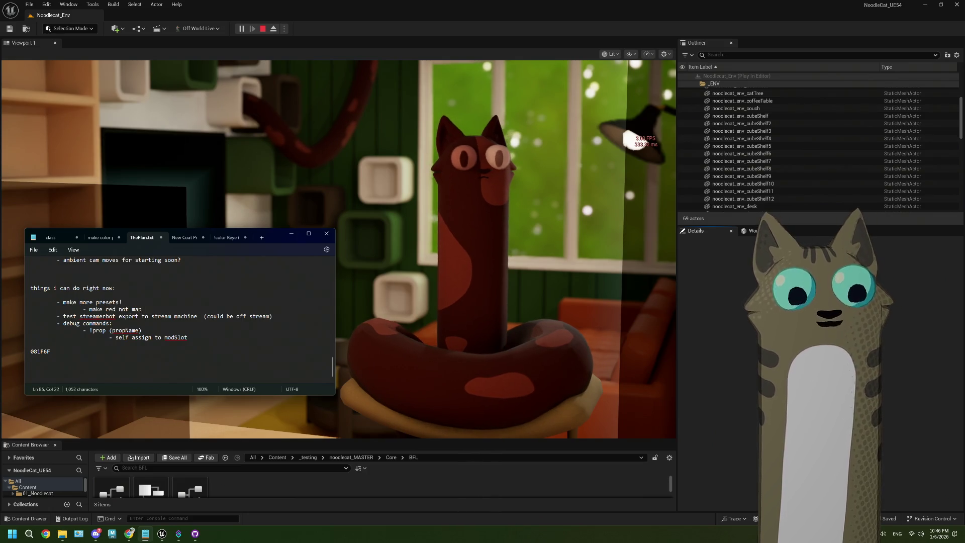
text(to body2!!!!!!!)
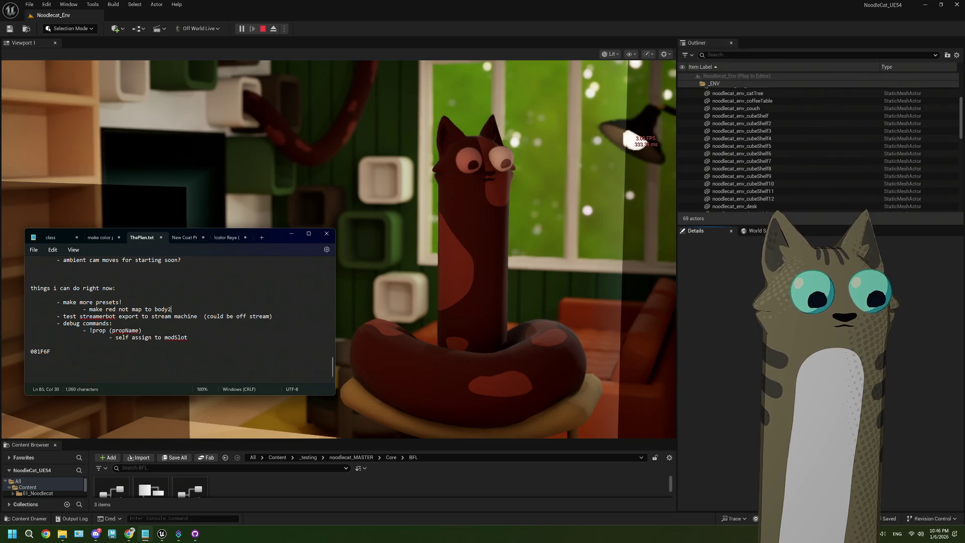
click(748, 385)
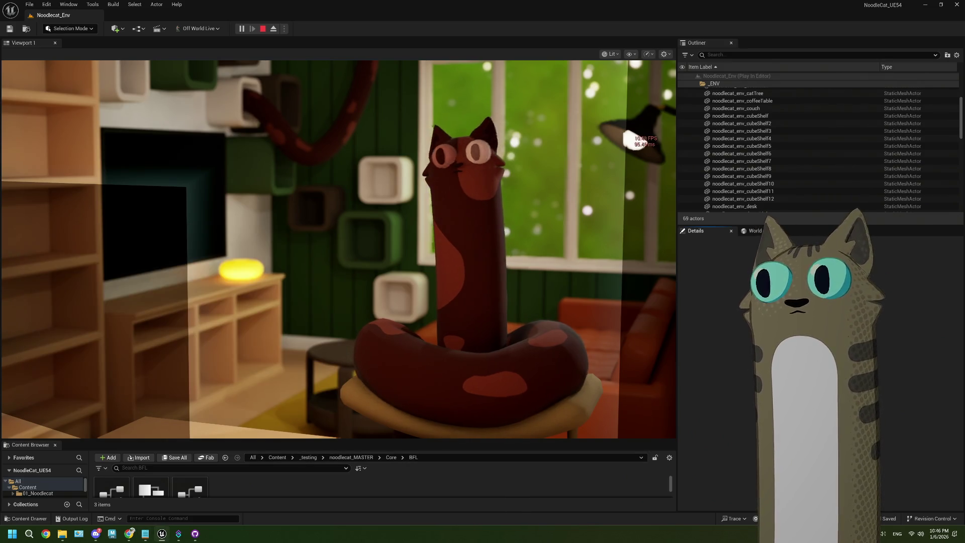